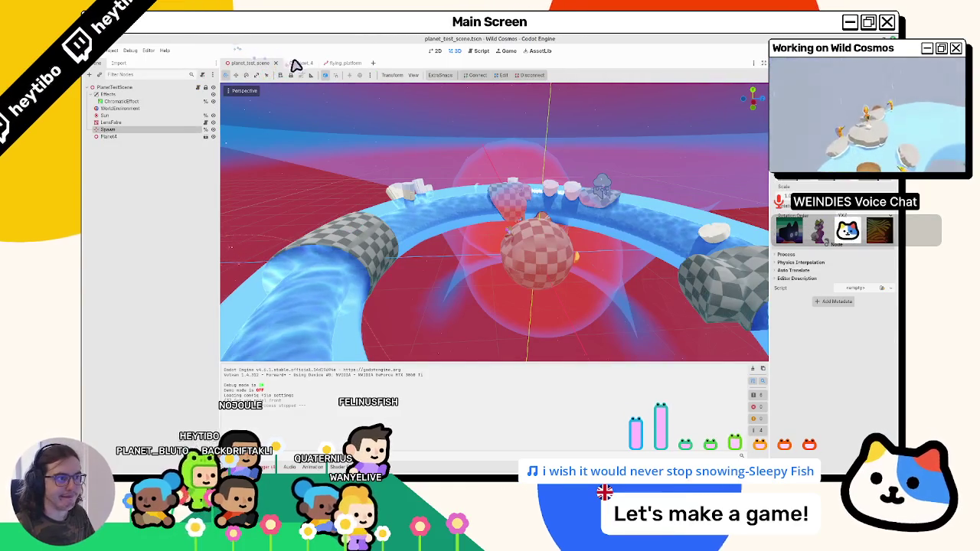
Bring up the planet_4 scene in Godot, look around it, then move to Blender's planet_4.blend.
{"action": "left_click", "coordinate": [296, 64]}
{"action": "left_click_drag", "start_coordinate": [443, 273], "coordinate": [427, 254]}
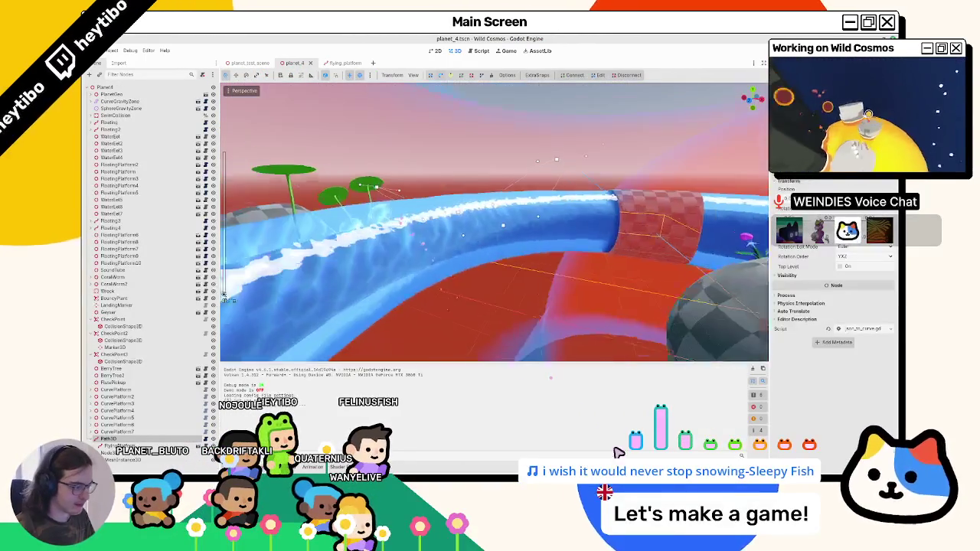
{"action": "key", "text": "alt+Tab"}
Inspect the torus tube and enter Edit Mode on the BezierCircle curve.
{"action": "scroll", "coordinate": [340, 238], "scroll_direction": "up", "scroll_amount": 5}
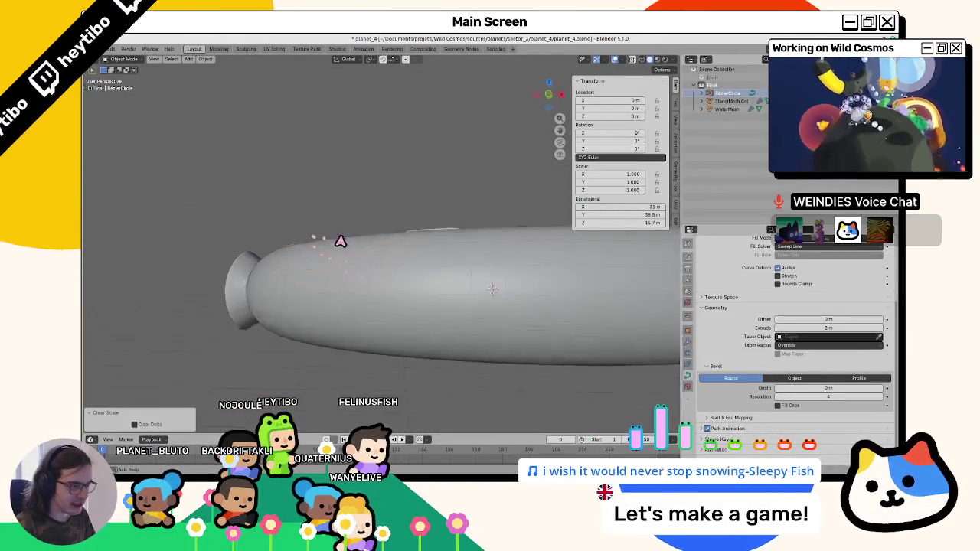
{"action": "scroll", "coordinate": [372, 256], "scroll_direction": "down", "scroll_amount": 5}
{"action": "mouse_move", "coordinate": [335, 253]}
{"action": "left_mouse_down"}
{"action": "mouse_move", "coordinate": [332, 280]}
{"action": "mouse_move", "coordinate": [247, 252]}
{"action": "mouse_move", "coordinate": [258, 225]}
{"action": "mouse_move", "coordinate": [325, 213]}
{"action": "left_mouse_up"}
{"action": "scroll", "coordinate": [337, 226], "scroll_direction": "up", "scroll_amount": 5}
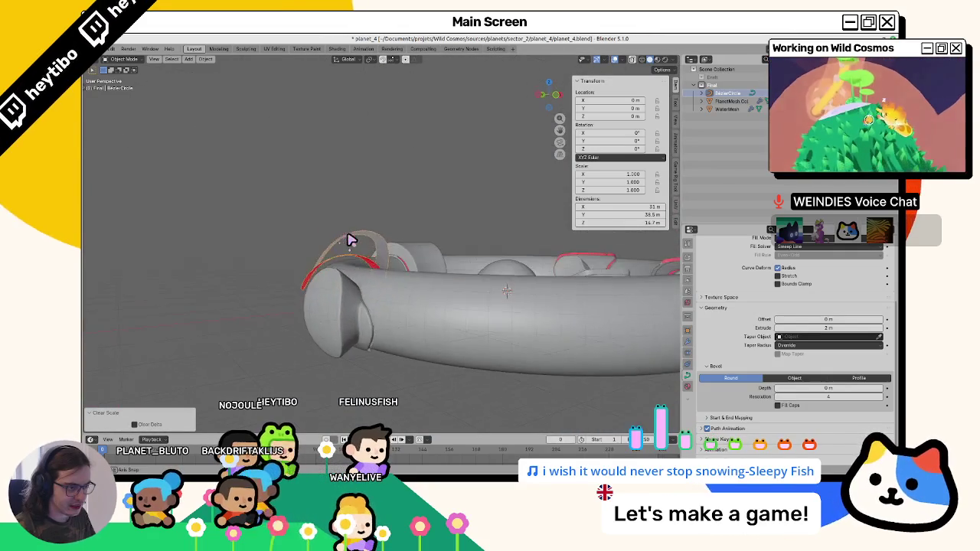
{"action": "mouse_move", "coordinate": [346, 246]}
{"action": "left_mouse_down"}
{"action": "mouse_move", "coordinate": [344, 256]}
{"action": "mouse_move", "coordinate": [317, 247]}
{"action": "mouse_move", "coordinate": [168, 258]}
{"action": "mouse_move", "coordinate": [370, 302]}
{"action": "left_mouse_up"}
{"action": "scroll", "coordinate": [317, 242], "scroll_direction": "up", "scroll_amount": 5}
{"action": "scroll", "coordinate": [285, 252], "scroll_direction": "down", "scroll_amount": 5}
{"action": "key", "text": "Tab"}
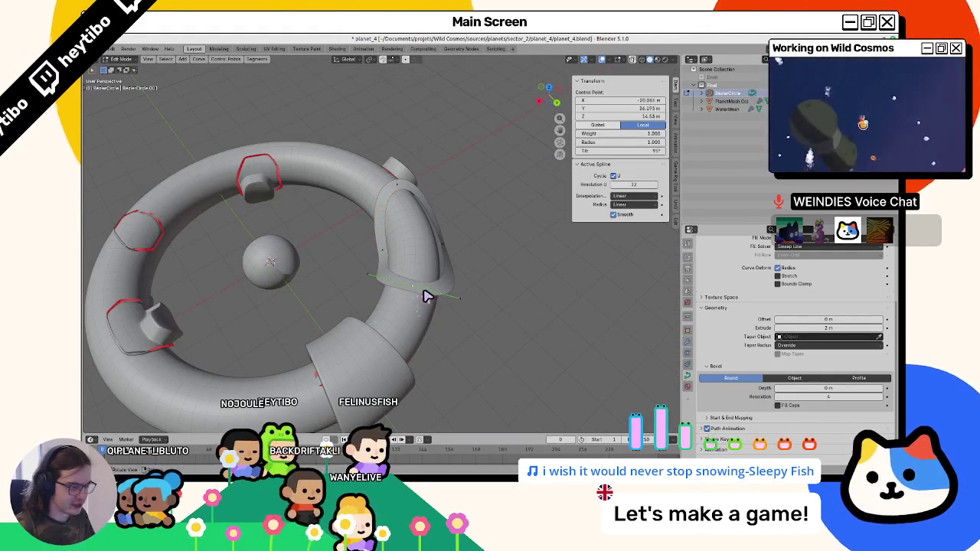
Playtest the game in Godot with F5, then return to Blender's curve point editing.
{"action": "key", "text": "alt+Tab"}
{"action": "key", "text": "F5"}
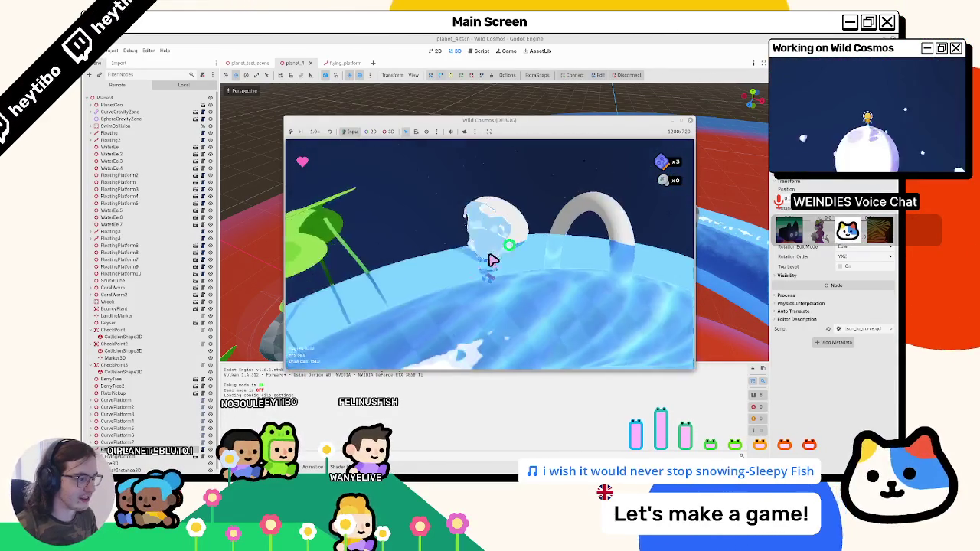
{"action": "left_click", "coordinate": [688, 121]}
{"action": "key", "text": "alt+Tab"}
{"action": "left_click_drag", "start_coordinate": [335, 258], "coordinate": [459, 251]}
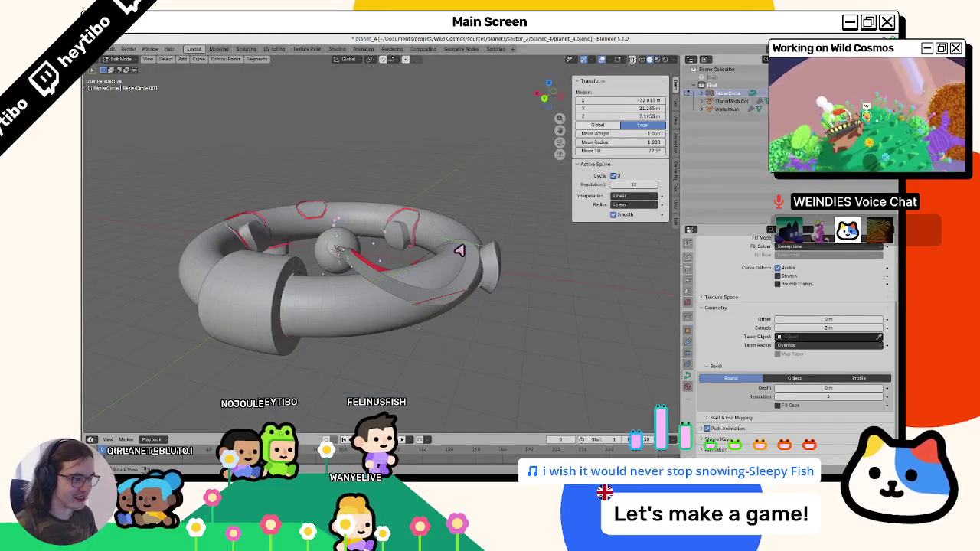
Confirm the -60° tilt on the selected BezierCircle points.
{"action": "left_click", "coordinate": [494, 184]}
{"action": "mouse_move", "coordinate": [498, 188]}
{"action": "left_mouse_down"}
{"action": "mouse_move", "coordinate": [411, 184]}
{"action": "mouse_move", "coordinate": [382, 217]}
{"action": "left_mouse_up"}
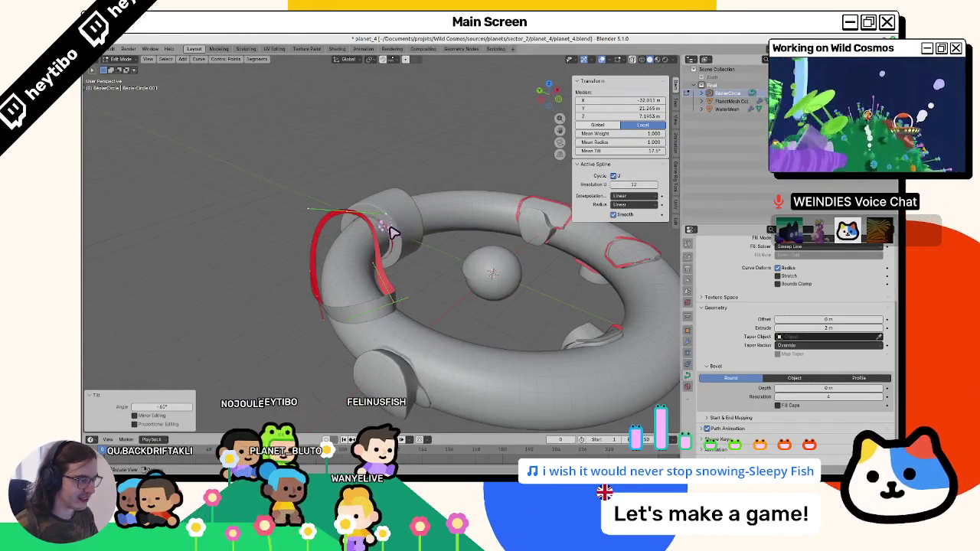
{"action": "left_click_drag", "start_coordinate": [427, 245], "coordinate": [421, 278]}
Switch to Object Mode, undo an accidental curve deletion, and re-enter Edit Mode.
{"action": "key", "text": "Tab"}
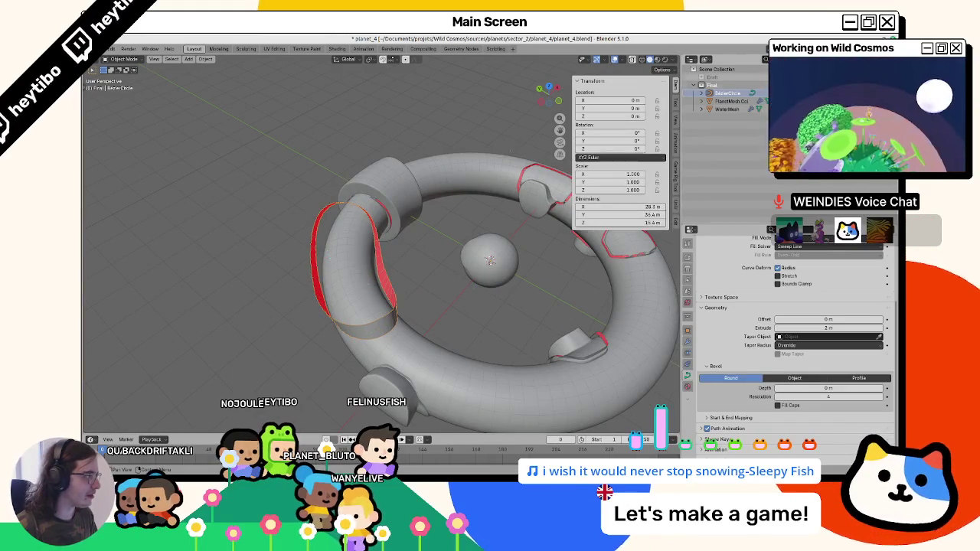
{"action": "key", "text": "Delete"}
{"action": "key", "text": "ctrl+z"}
{"action": "key", "text": "ctrl+z"}
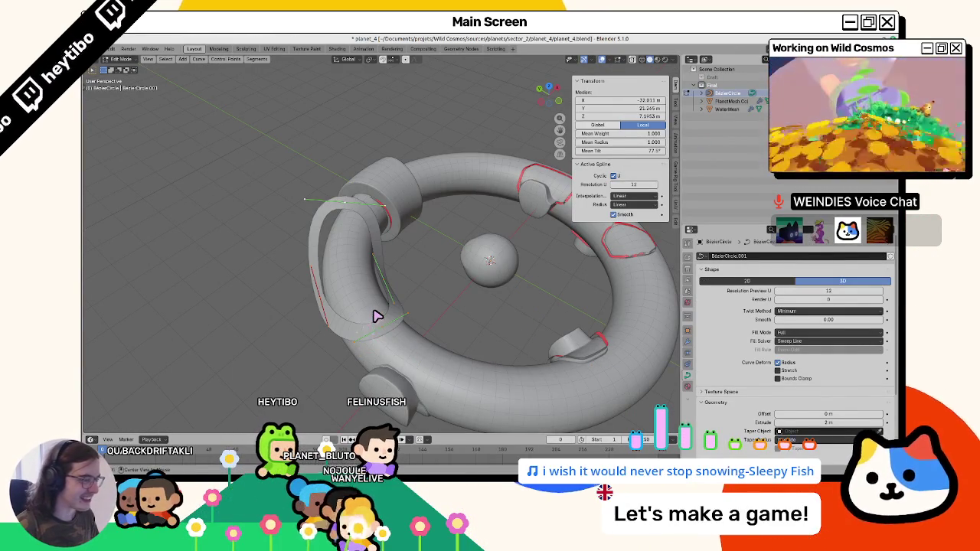
{"action": "key", "text": "Tab"}
{"action": "key", "text": "Tab"}
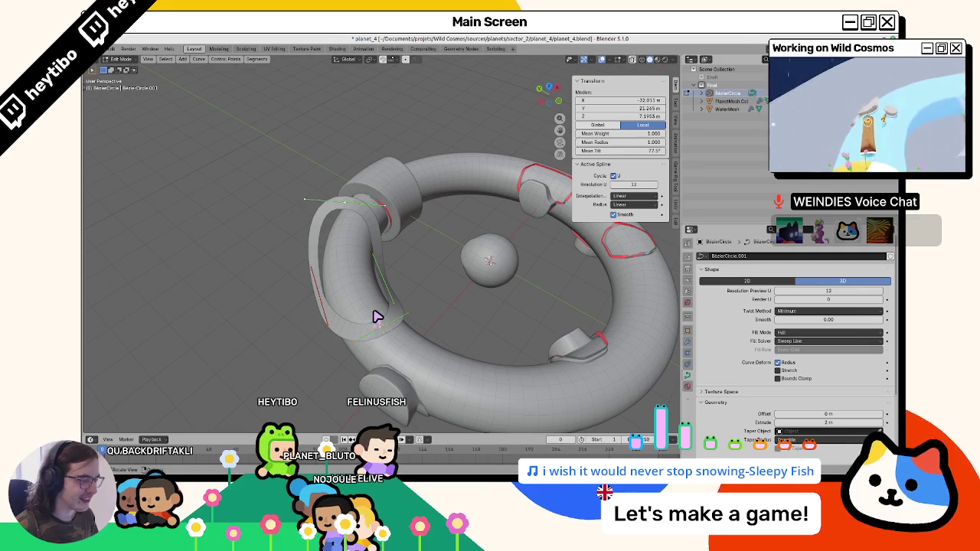
{"action": "key", "text": "Tab"}
Select the Path3D node in Godot's planet_4 scene.
{"action": "key", "text": "alt+Tab"}
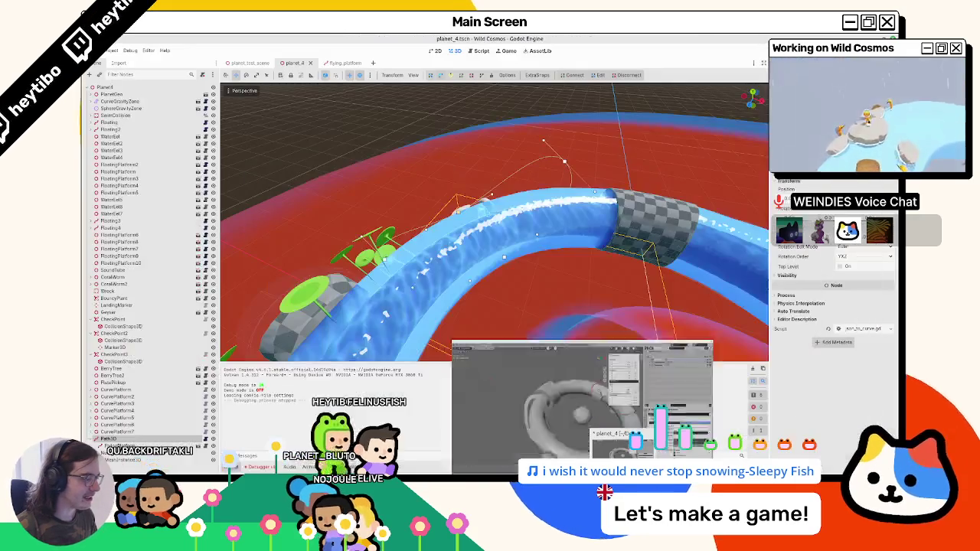
{"action": "left_click", "coordinate": [146, 439]}
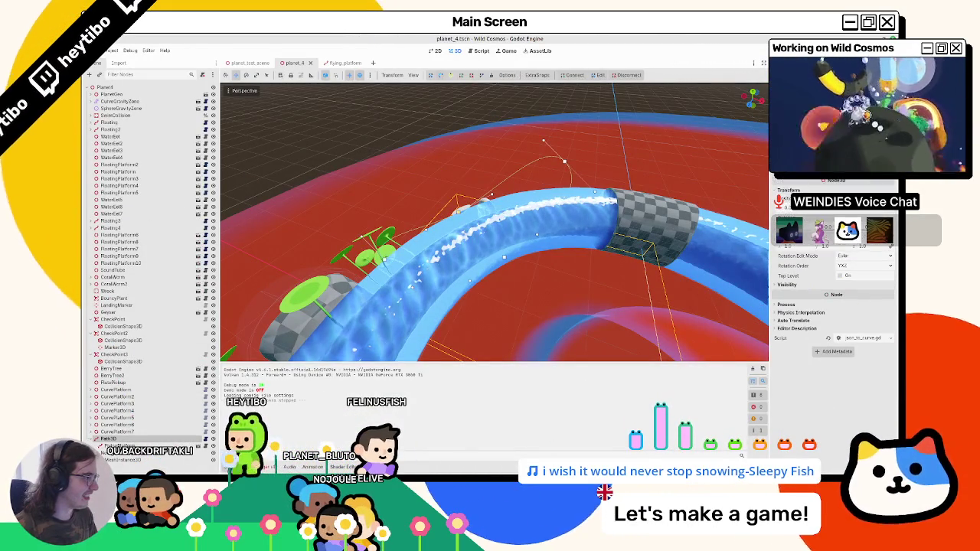
{"action": "scroll", "coordinate": [835, 306], "scroll_direction": "up", "scroll_amount": 2}
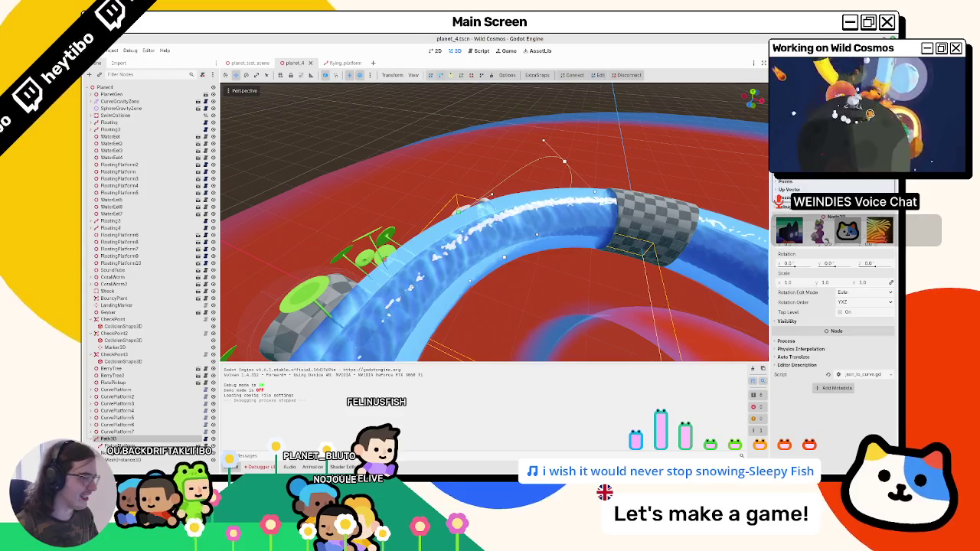
{"action": "scroll", "coordinate": [835, 306], "scroll_direction": "down", "scroll_amount": 2}
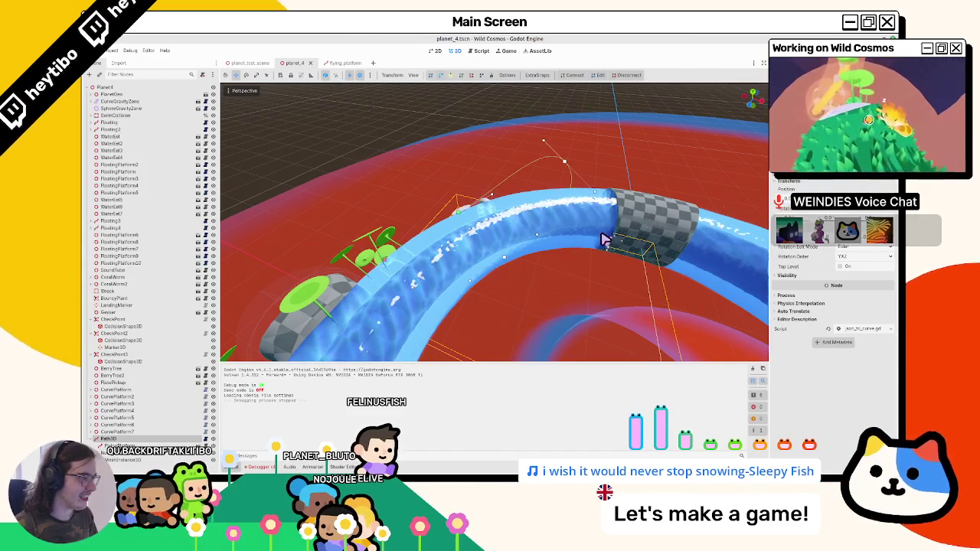
{"action": "mouse_move", "coordinate": [603, 239]}
{"action": "left_mouse_down"}
{"action": "mouse_move", "coordinate": [564, 203]}
{"action": "mouse_move", "coordinate": [579, 223]}
{"action": "mouse_move", "coordinate": [406, 309]}
{"action": "mouse_move", "coordinate": [459, 323]}
{"action": "left_mouse_up"}
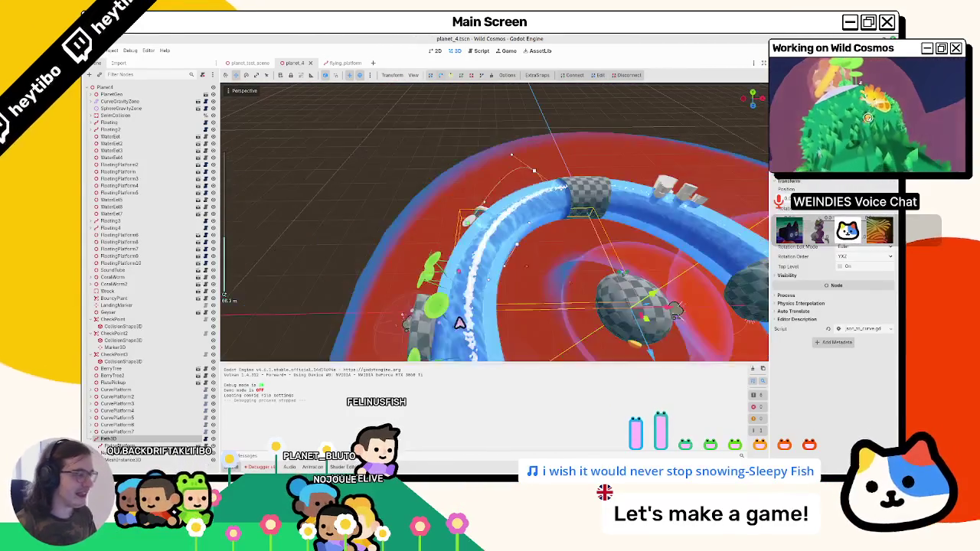
Run the Wild Cosmos game with F5, play, and quit back to the editor.
{"action": "key", "text": "F5"}
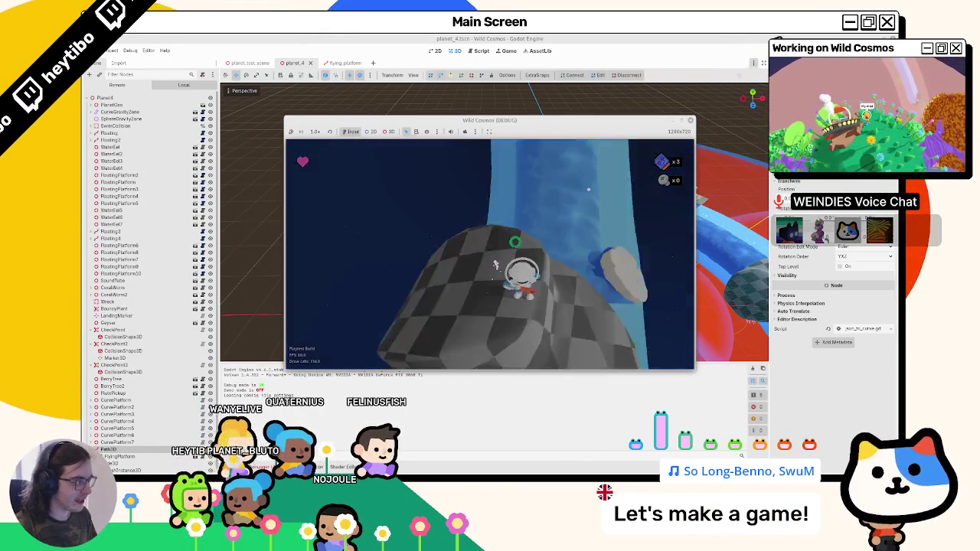
{"action": "key", "text": "Escape"}
{"action": "key", "text": "F8"}
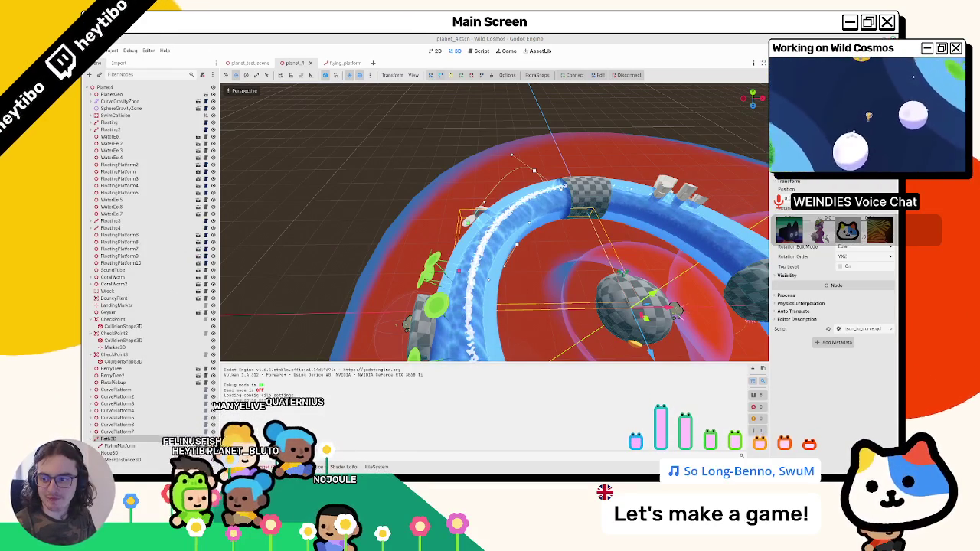
Check the torus model in Blender, then return to Godot.
{"action": "key", "text": "alt+Tab"}
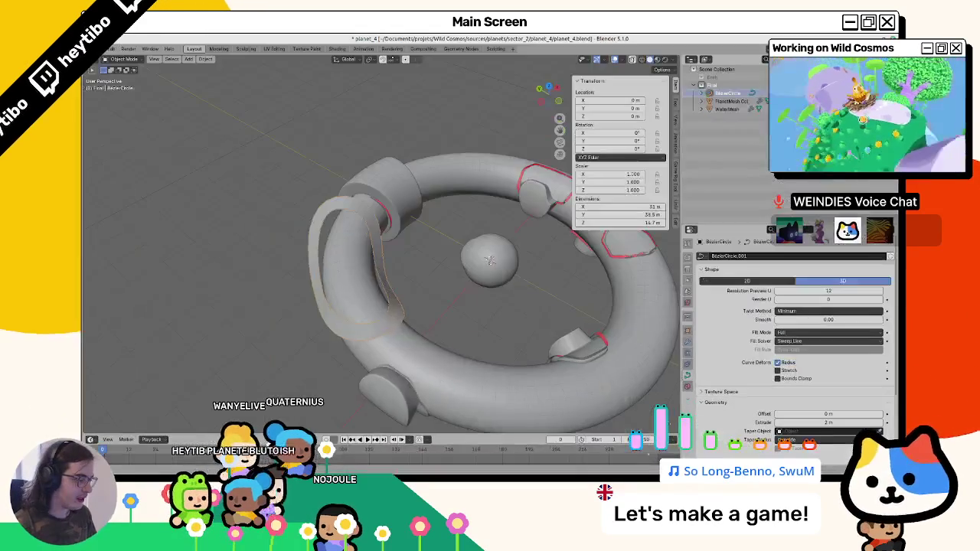
{"action": "mouse_move", "coordinate": [491, 260]}
{"action": "left_mouse_down"}
{"action": "mouse_move", "coordinate": [483, 347]}
{"action": "mouse_move", "coordinate": [488, 307]}
{"action": "mouse_move", "coordinate": [524, 253]}
{"action": "left_mouse_up"}
{"action": "key", "text": "alt+Tab"}
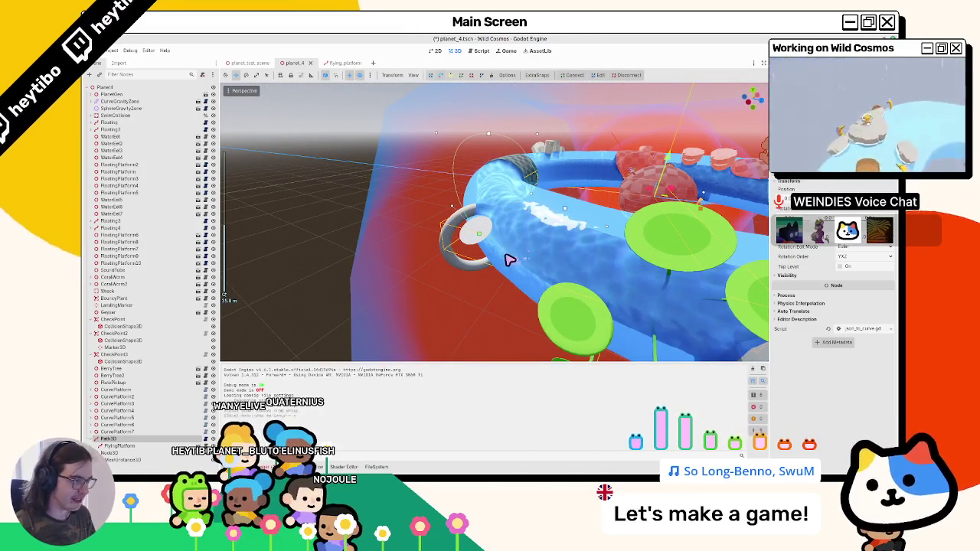
Frame the view on the FlyingPlatform node, then on the Path3D curve.
{"action": "left_click", "coordinate": [282, 280]}
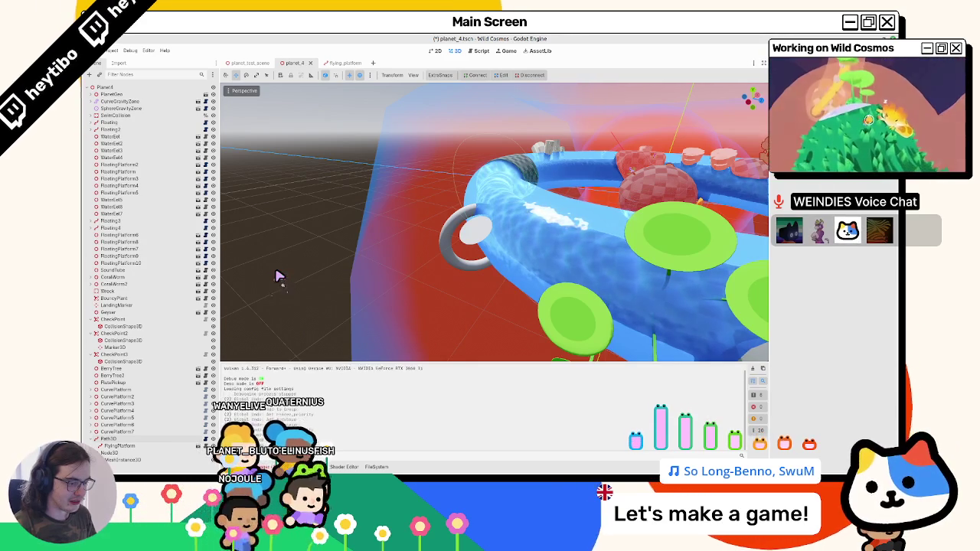
{"action": "left_click", "coordinate": [111, 451]}
{"action": "key", "text": "f"}
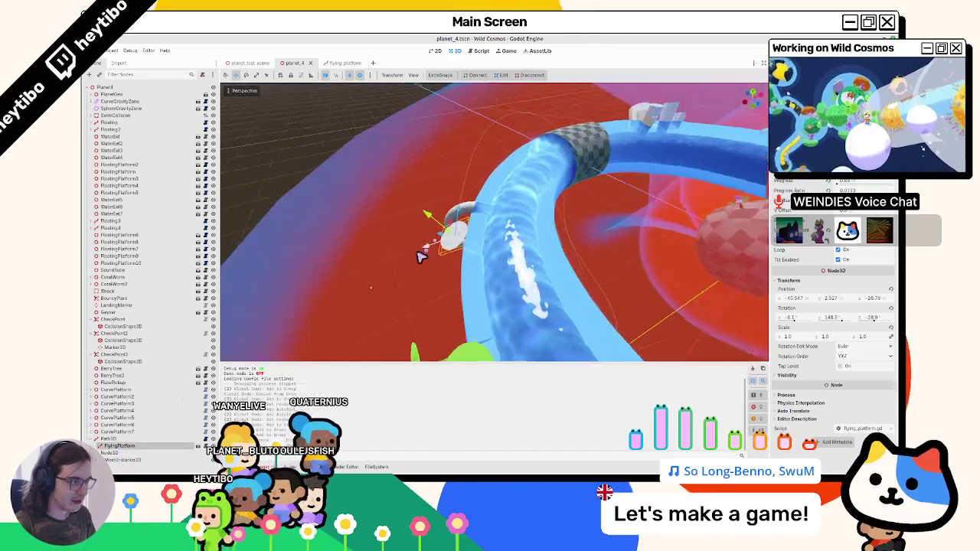
{"action": "scroll", "coordinate": [429, 252], "scroll_direction": "up", "scroll_amount": 2}
{"action": "left_click", "coordinate": [114, 439]}
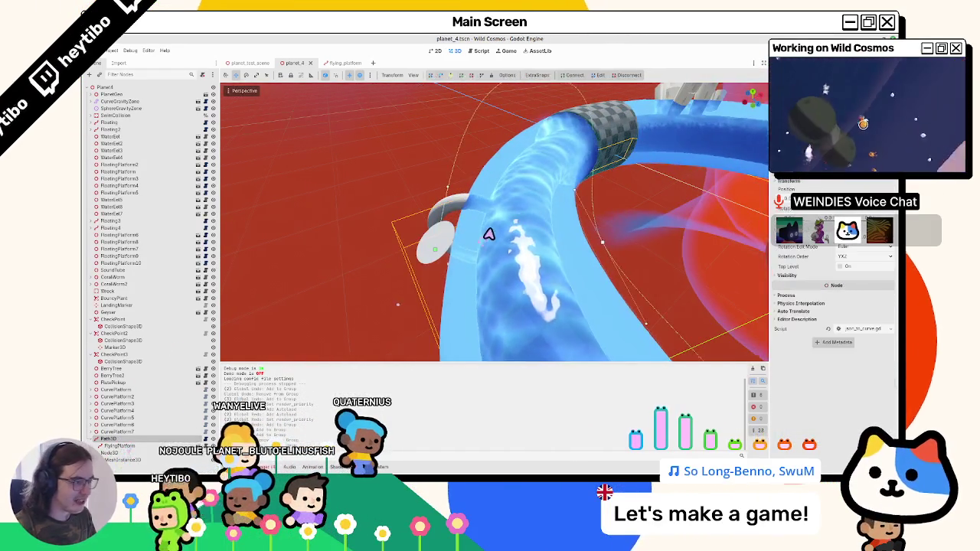
{"action": "key", "text": "f"}
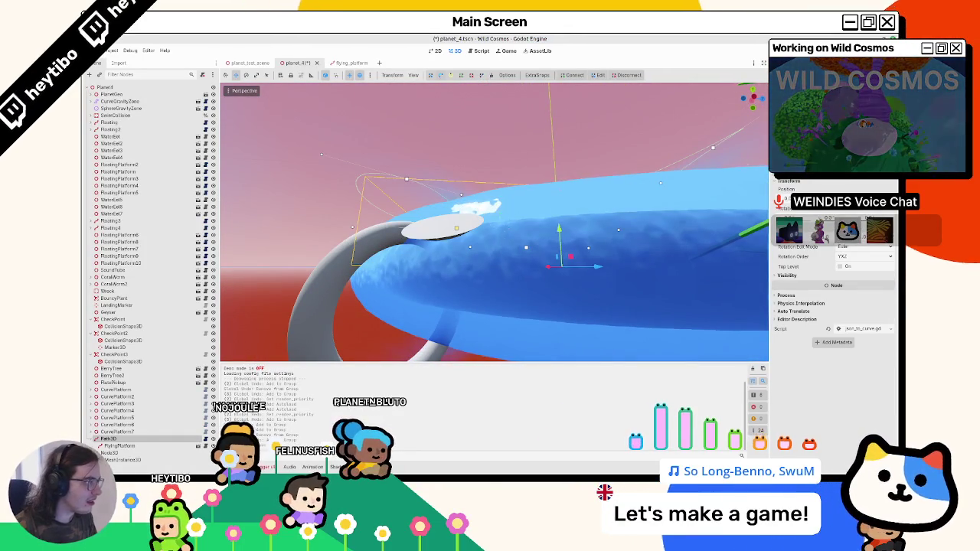
Set the curve point's Y position to 14.53 and its tilt from -83.8 to -77.8.
{"action": "scroll", "coordinate": [834, 307], "scroll_direction": "up", "scroll_amount": 2}
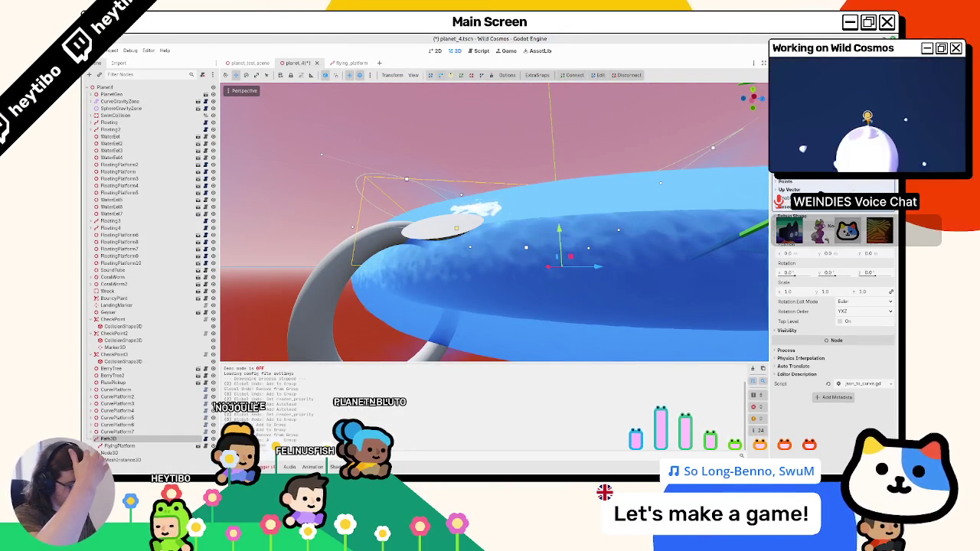
{"action": "left_click", "coordinate": [821, 185]}
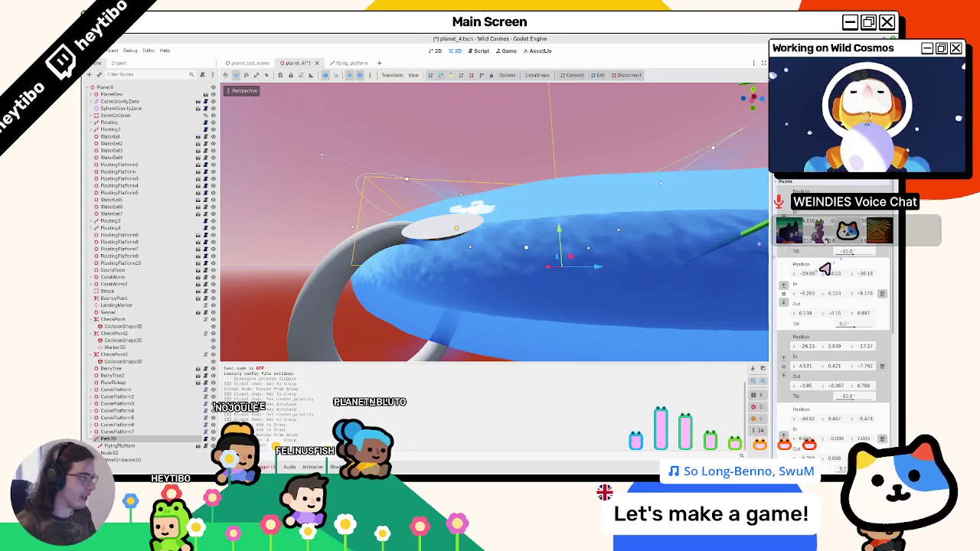
{"action": "left_click_drag", "start_coordinate": [825, 268], "coordinate": [873, 258]}
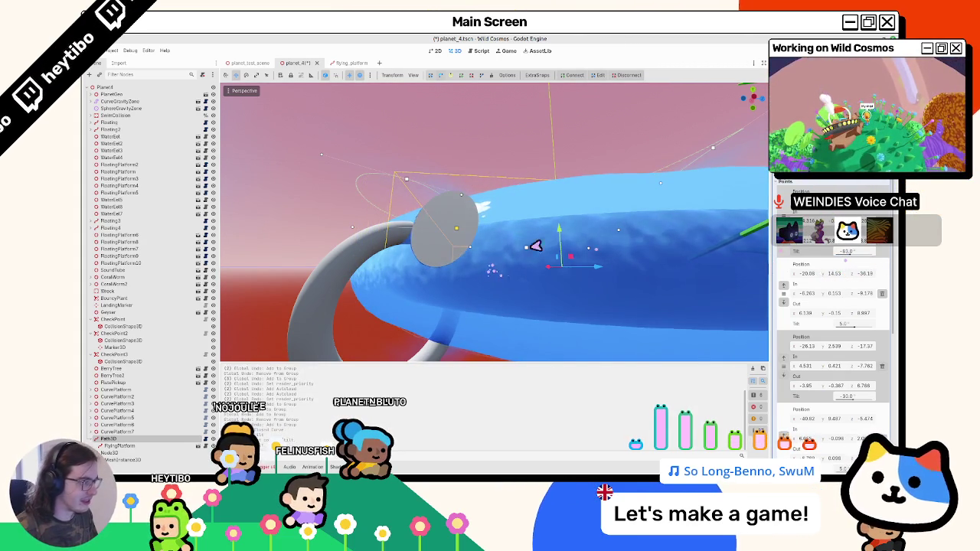
{"action": "mouse_move", "coordinate": [535, 246]}
{"action": "left_mouse_down"}
{"action": "mouse_move", "coordinate": [444, 240]}
{"action": "mouse_move", "coordinate": [455, 214]}
{"action": "mouse_move", "coordinate": [503, 251]}
{"action": "left_mouse_up"}
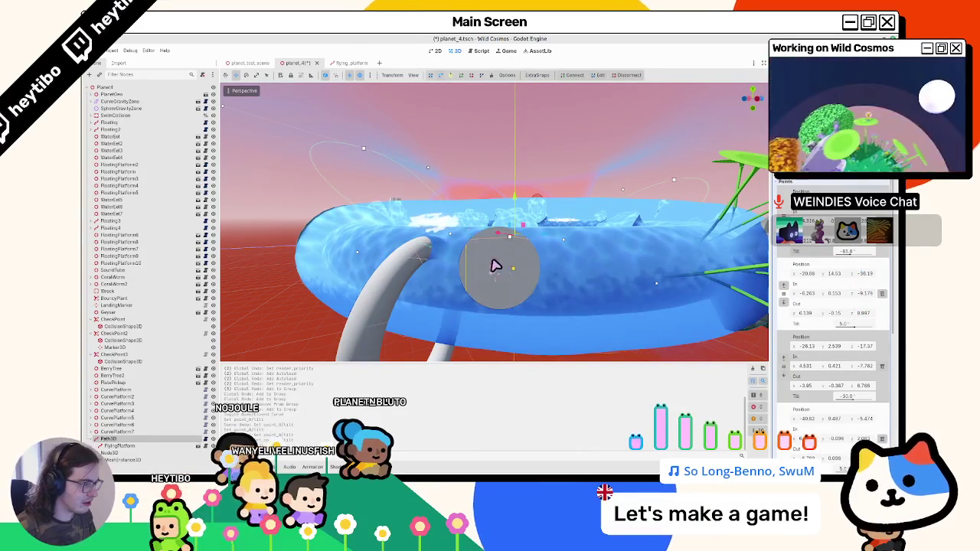
{"action": "left_click_drag", "start_coordinate": [495, 265], "coordinate": [335, 268]}
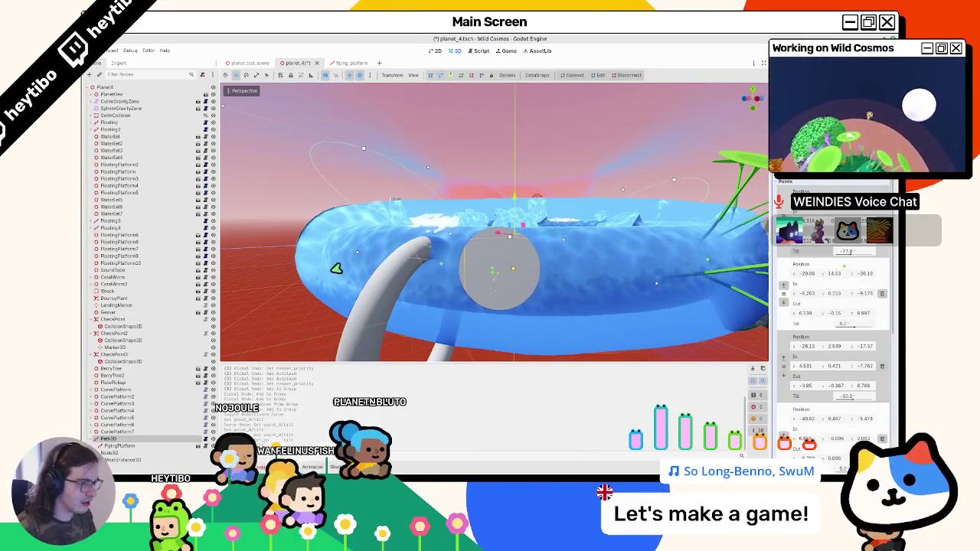
Undo two edits on FlyingPlatform, tilt the path point further, and frame the path.
{"action": "left_click", "coordinate": [153, 446]}
{"action": "key", "text": "ctrl+z"}
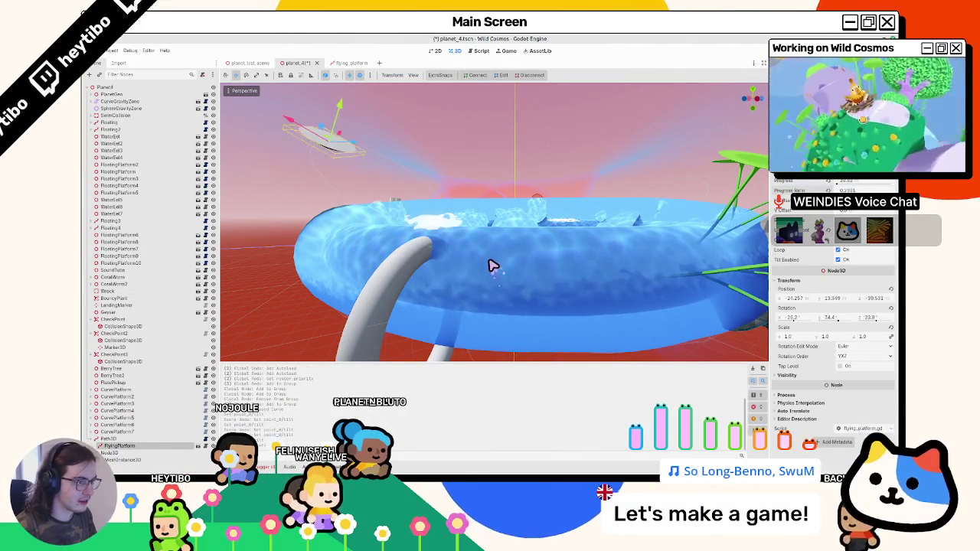
{"action": "scroll", "coordinate": [385, 291], "scroll_direction": "down", "scroll_amount": 5}
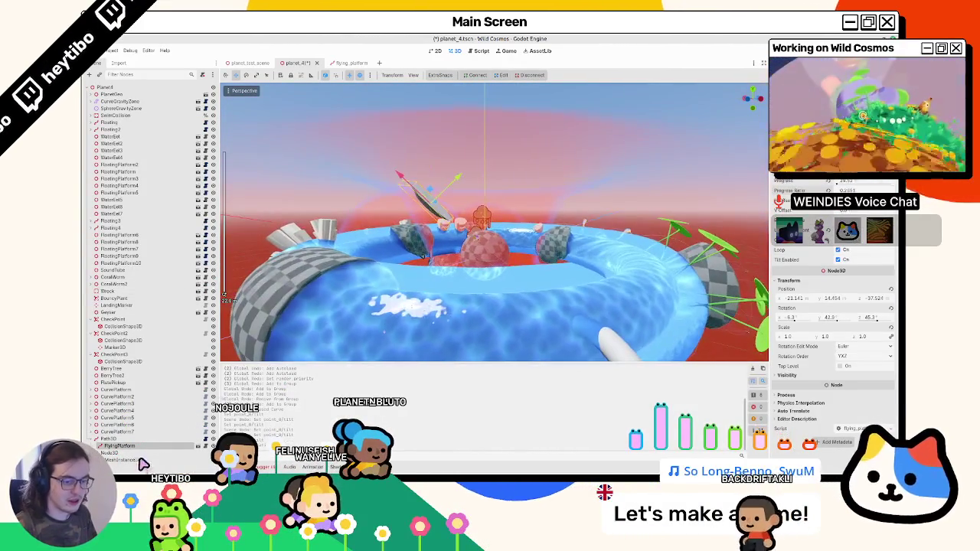
{"action": "key", "text": "ctrl+z"}
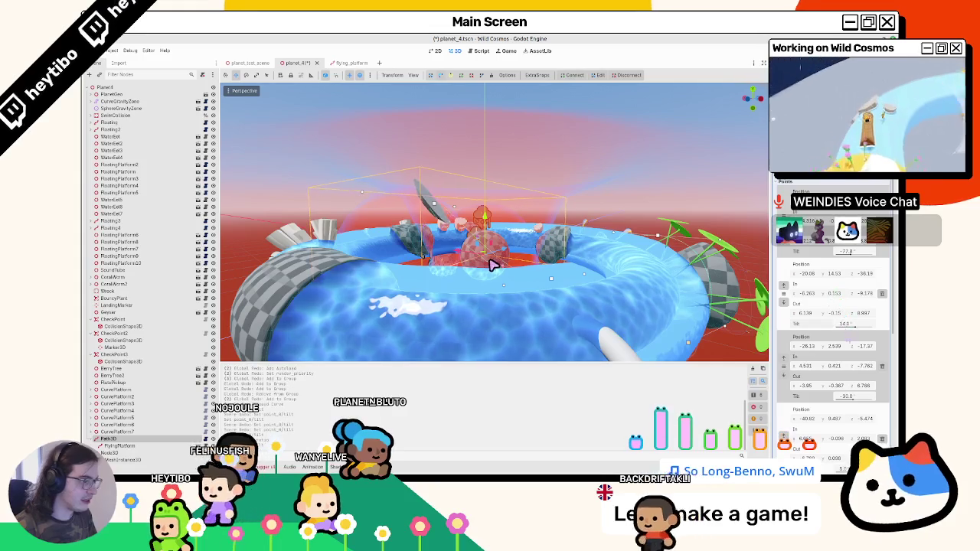
{"action": "mouse_move", "coordinate": [495, 265]}
{"action": "left_mouse_down"}
{"action": "mouse_move", "coordinate": [484, 264]}
{"action": "mouse_move", "coordinate": [494, 265]}
{"action": "left_mouse_up"}
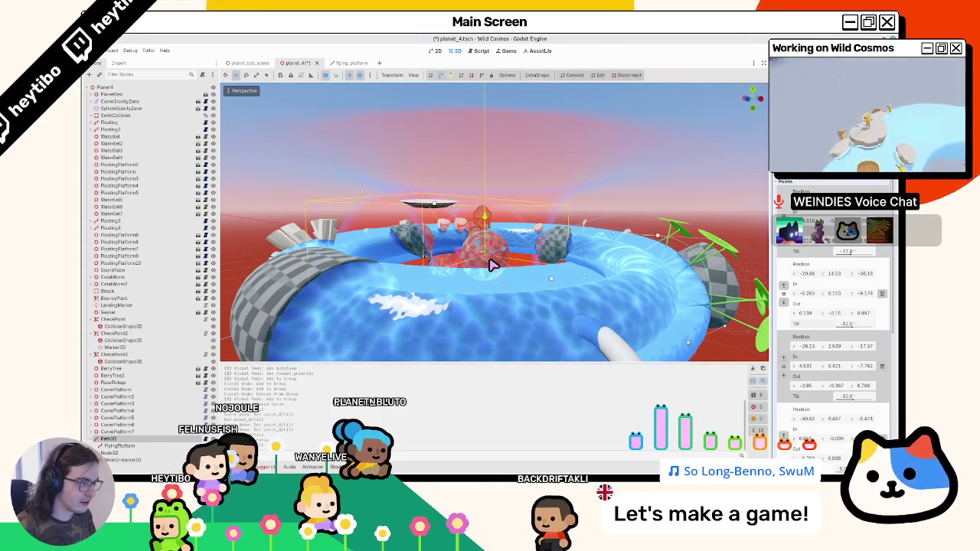
{"action": "key", "text": "f"}
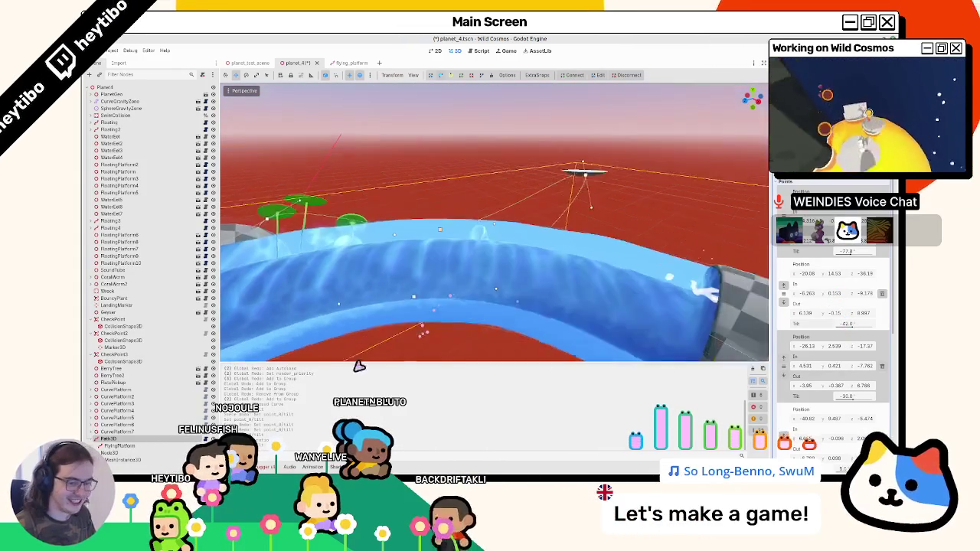
Inspect FlyingPlatform and Path3D, then save planet_4 and run the game with F5.
{"action": "left_click", "coordinate": [116, 447]}
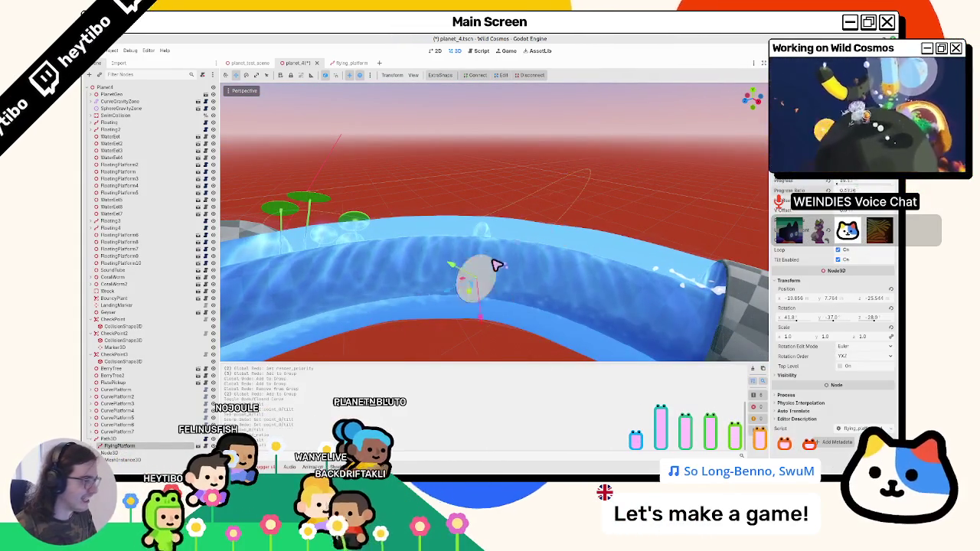
{"action": "left_click", "coordinate": [559, 277]}
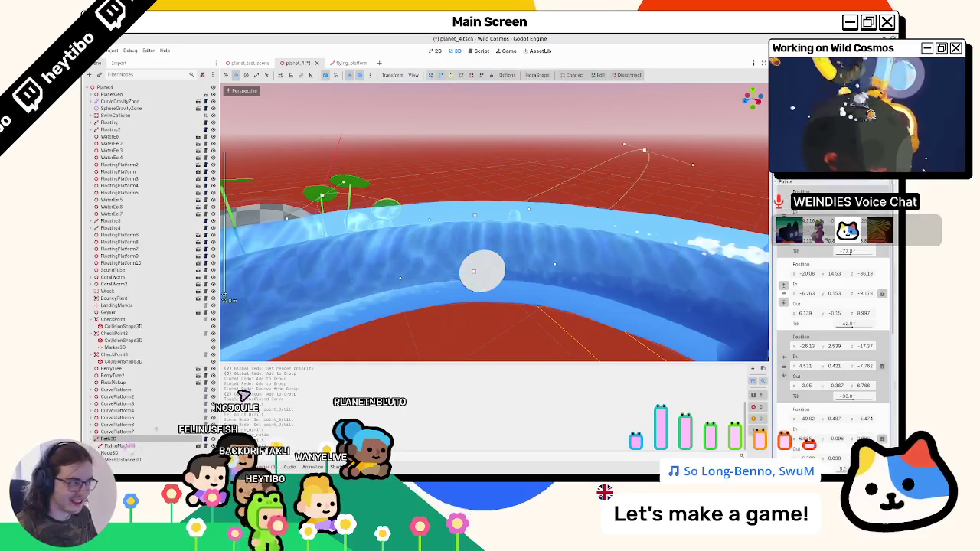
{"action": "left_click", "coordinate": [480, 266]}
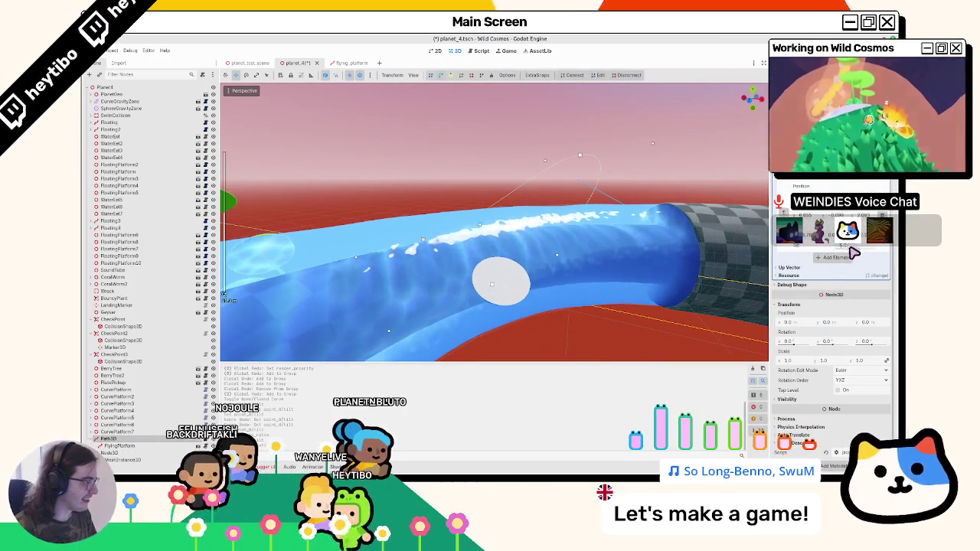
{"action": "mouse_move", "coordinate": [479, 266]}
{"action": "left_mouse_down"}
{"action": "mouse_move", "coordinate": [495, 267]}
{"action": "mouse_move", "coordinate": [485, 278]}
{"action": "mouse_move", "coordinate": [501, 188]}
{"action": "mouse_move", "coordinate": [447, 236]}
{"action": "mouse_move", "coordinate": [225, 299]}
{"action": "mouse_move", "coordinate": [571, 282]}
{"action": "mouse_move", "coordinate": [493, 265]}
{"action": "mouse_move", "coordinate": [406, 271]}
{"action": "mouse_move", "coordinate": [500, 322]}
{"action": "mouse_move", "coordinate": [466, 285]}
{"action": "mouse_move", "coordinate": [449, 215]}
{"action": "mouse_move", "coordinate": [388, 278]}
{"action": "left_mouse_up"}
{"action": "left_click", "coordinate": [574, 280]}
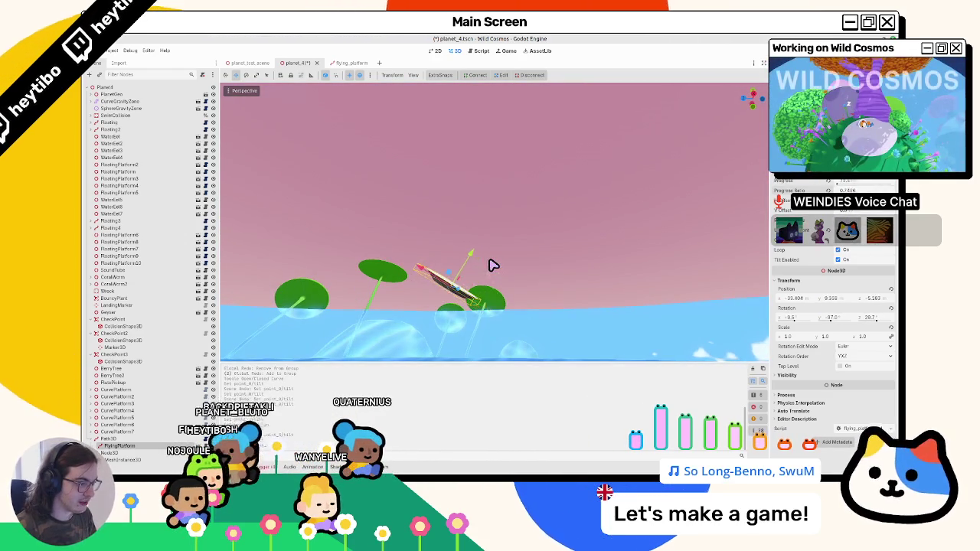
{"action": "left_click_drag", "start_coordinate": [388, 278], "coordinate": [410, 234]}
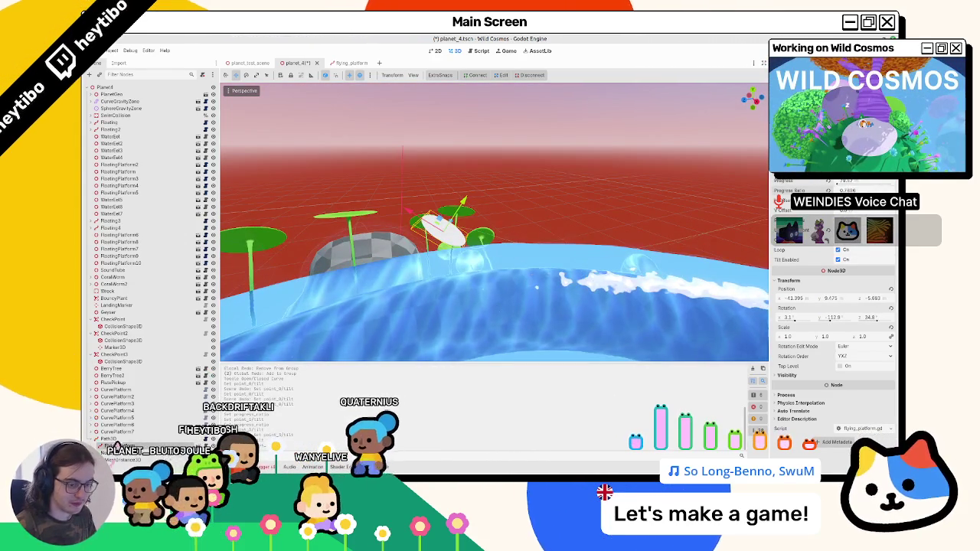
{"action": "left_click", "coordinate": [118, 440]}
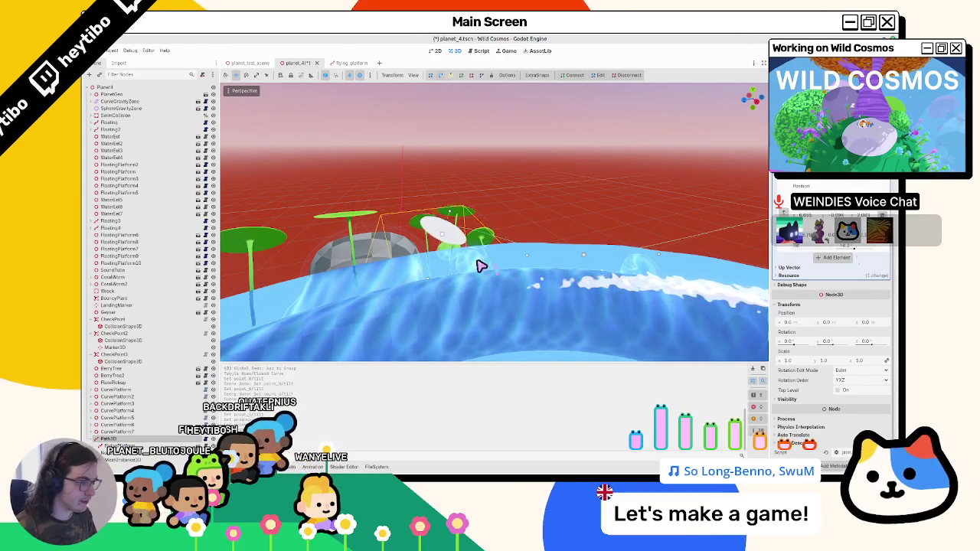
{"action": "key", "text": "F5"}
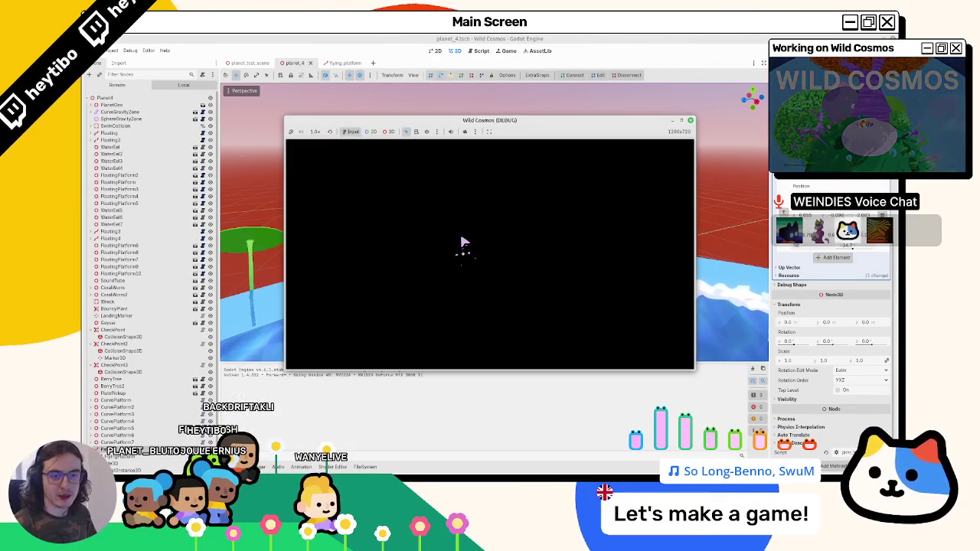
Launch up the geyser onto the white disc platform, then quit the playtest from the pause menu.
{"action": "key", "text": "e"}
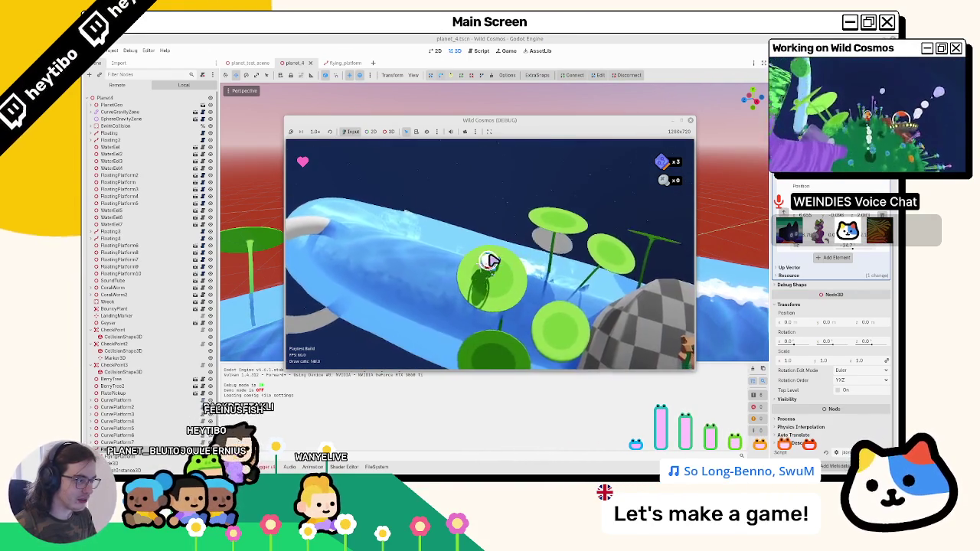
{"action": "key", "text": "w"}
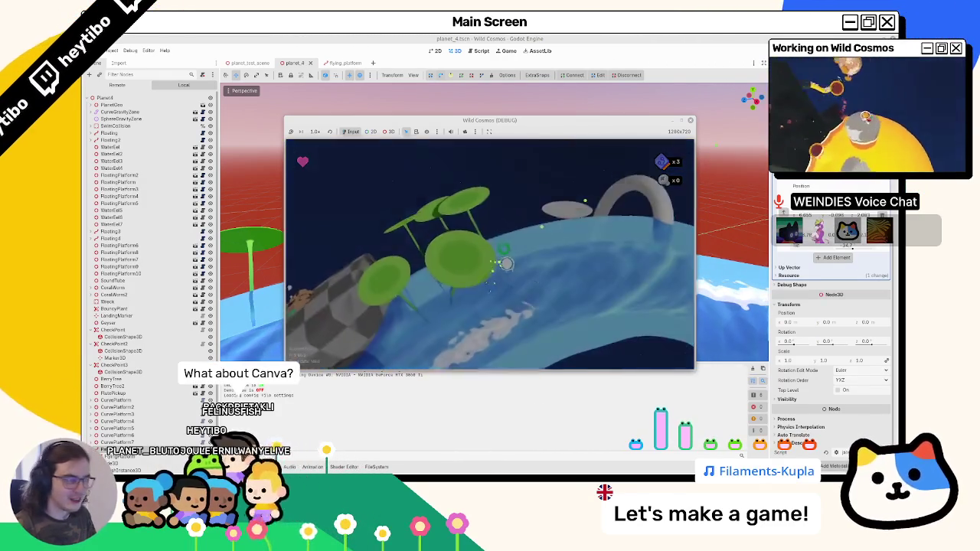
{"action": "key", "text": "Escape"}
{"action": "left_click", "coordinate": [333, 224]}
{"action": "left_click_drag", "start_coordinate": [374, 230], "coordinate": [365, 264]}
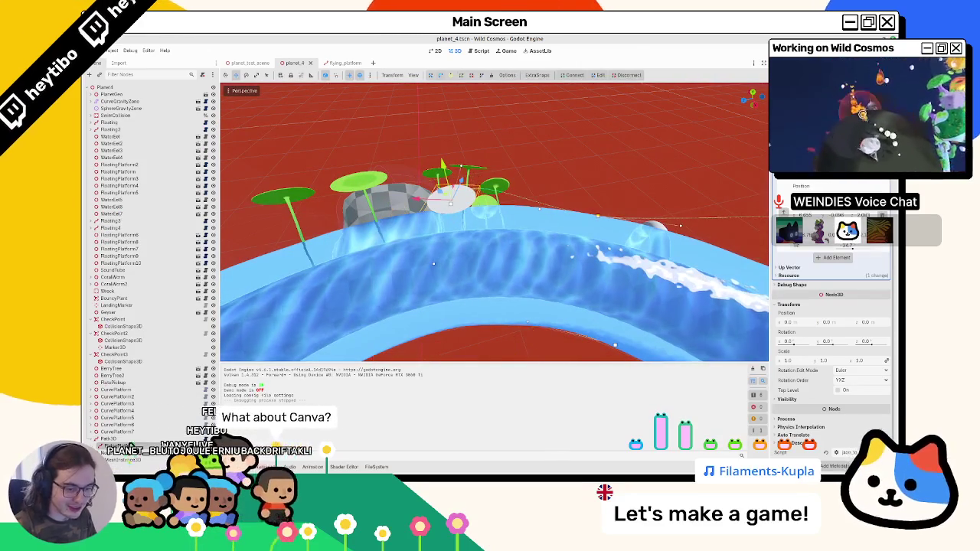
Select the Path3D node to show its handles around the ring and blue tube.
{"action": "left_click", "coordinate": [161, 397]}
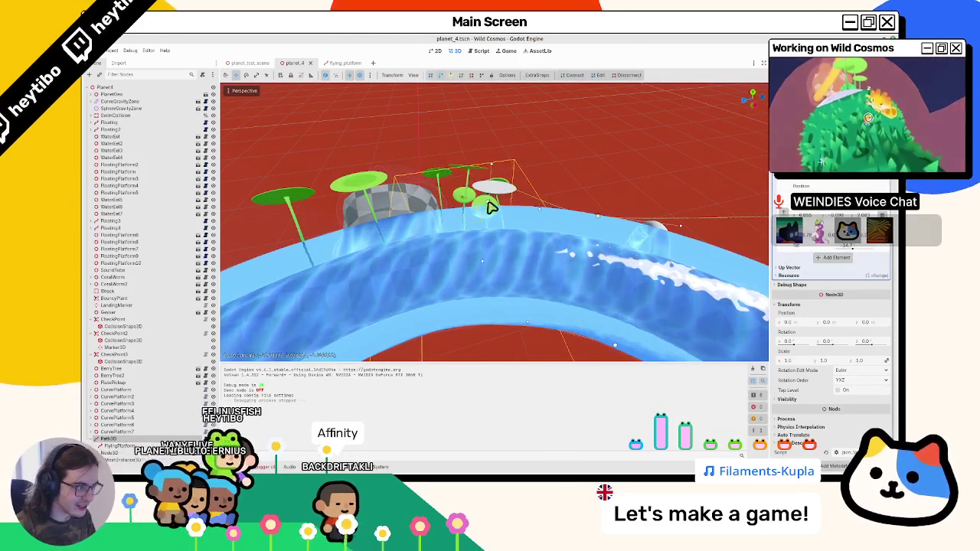
{"action": "mouse_move", "coordinate": [491, 206]}
{"action": "left_mouse_down"}
{"action": "mouse_move", "coordinate": [427, 148]}
{"action": "mouse_move", "coordinate": [501, 158]}
{"action": "mouse_move", "coordinate": [590, 222]}
{"action": "mouse_move", "coordinate": [466, 212]}
{"action": "mouse_move", "coordinate": [460, 222]}
{"action": "mouse_move", "coordinate": [473, 234]}
{"action": "mouse_move", "coordinate": [447, 247]}
{"action": "mouse_move", "coordinate": [467, 197]}
{"action": "mouse_move", "coordinate": [449, 200]}
{"action": "mouse_move", "coordinate": [408, 282]}
{"action": "mouse_move", "coordinate": [405, 271]}
{"action": "mouse_move", "coordinate": [447, 247]}
{"action": "left_mouse_up"}
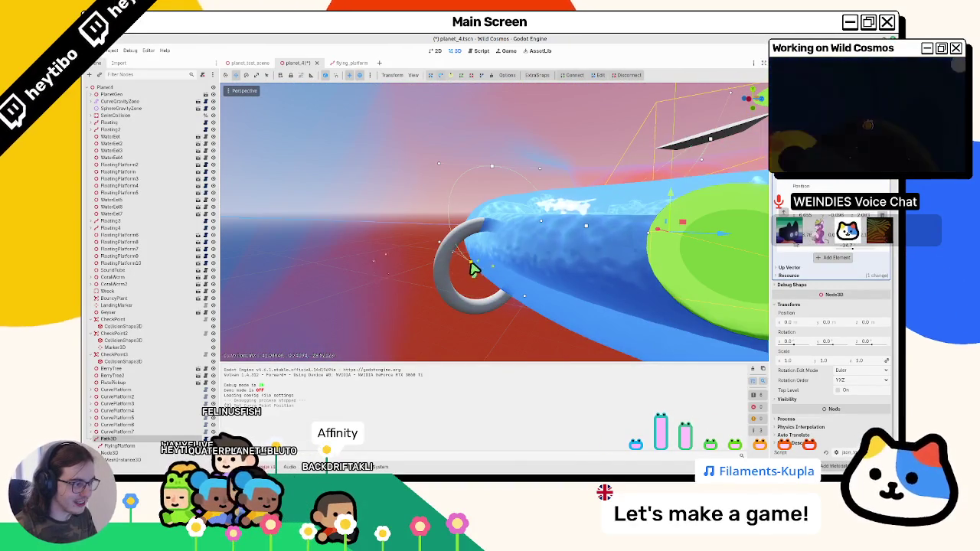
{"action": "mouse_move", "coordinate": [471, 284]}
{"action": "left_mouse_down"}
{"action": "mouse_move", "coordinate": [448, 260]}
{"action": "mouse_move", "coordinate": [519, 316]}
{"action": "mouse_move", "coordinate": [503, 311]}
{"action": "mouse_move", "coordinate": [533, 278]}
{"action": "mouse_move", "coordinate": [590, 286]}
{"action": "mouse_move", "coordinate": [554, 254]}
{"action": "left_mouse_up"}
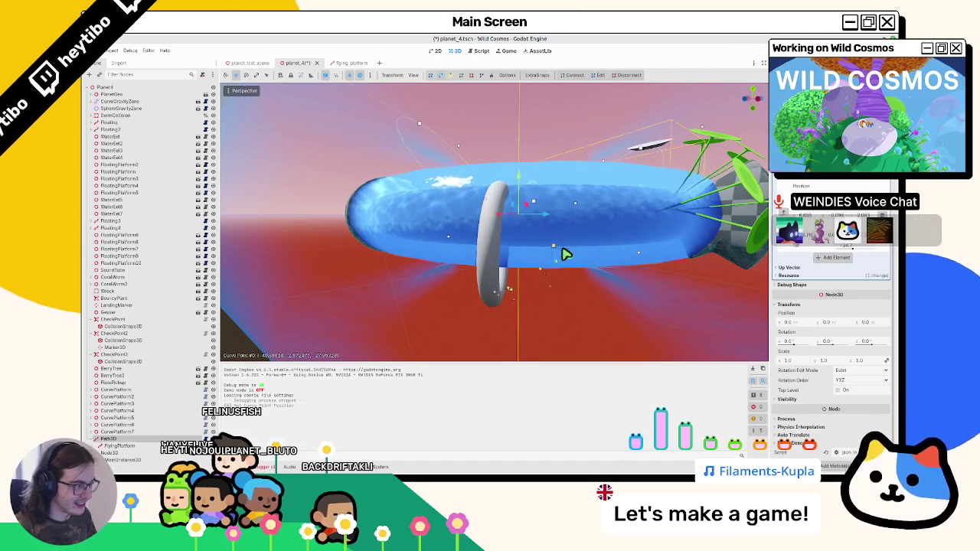
{"action": "left_click", "coordinate": [555, 255]}
{"action": "left_click", "coordinate": [119, 445]}
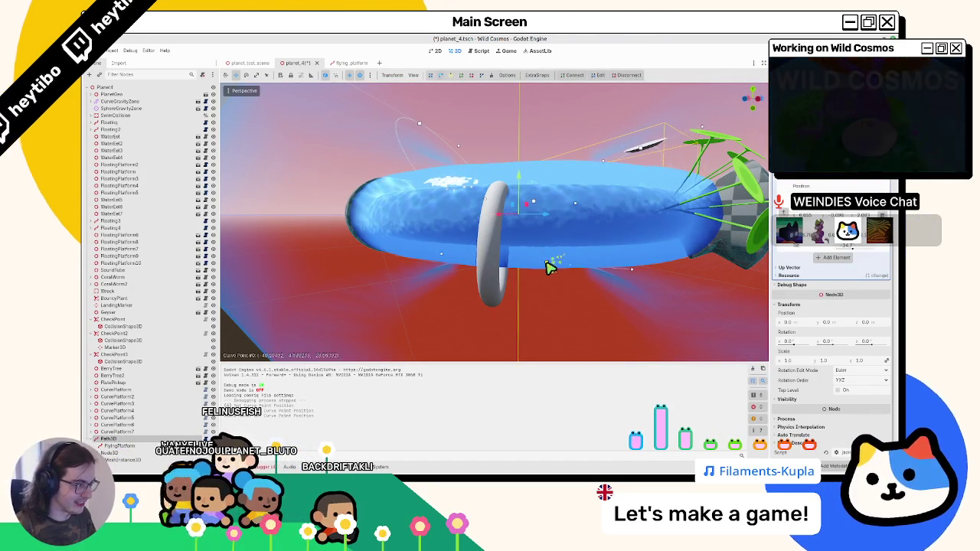
{"action": "mouse_move", "coordinate": [549, 265]}
{"action": "left_mouse_down"}
{"action": "mouse_move", "coordinate": [432, 278]}
{"action": "mouse_move", "coordinate": [576, 255]}
{"action": "left_mouse_up"}
{"action": "scroll", "coordinate": [842, 306], "scroll_direction": "up", "scroll_amount": 10}
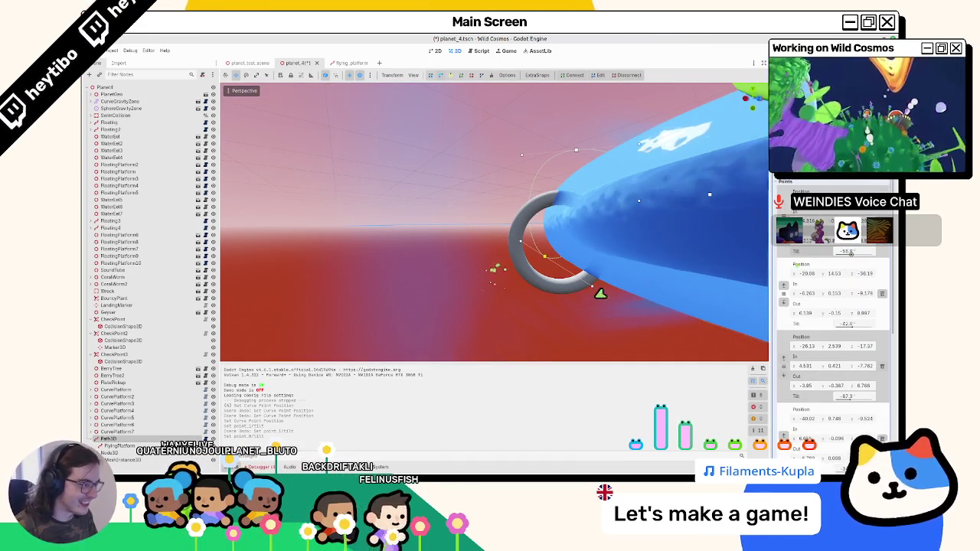
Set the path point's tilt to -77.8 and orbit around the tube to check it.
{"action": "mouse_move", "coordinate": [850, 255]}
{"action": "left_mouse_down"}
{"action": "mouse_move", "coordinate": [827, 257]}
{"action": "mouse_move", "coordinate": [846, 260]}
{"action": "left_mouse_up"}
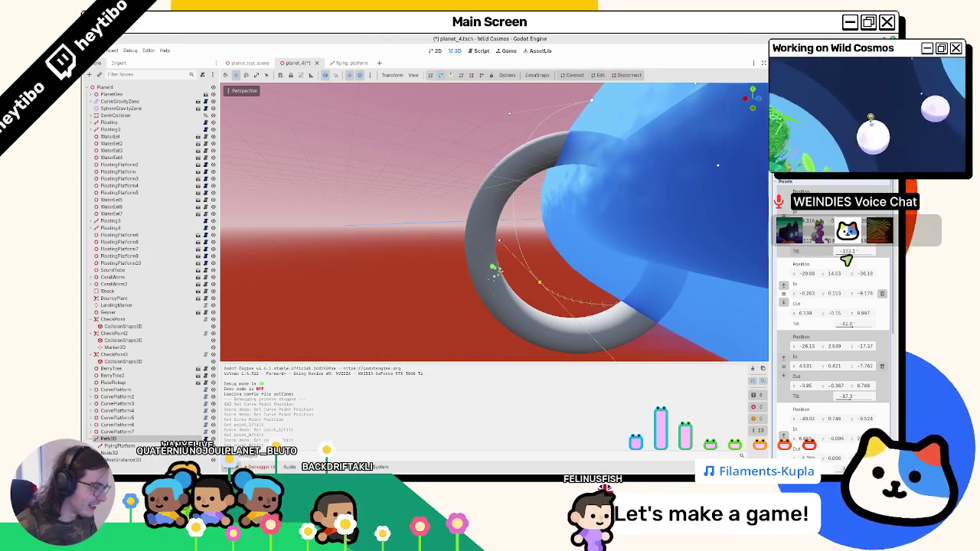
{"action": "mouse_move", "coordinate": [536, 253]}
{"action": "left_mouse_down"}
{"action": "mouse_move", "coordinate": [507, 245]}
{"action": "mouse_move", "coordinate": [587, 237]}
{"action": "mouse_move", "coordinate": [650, 249]}
{"action": "mouse_move", "coordinate": [642, 203]}
{"action": "mouse_move", "coordinate": [584, 278]}
{"action": "mouse_move", "coordinate": [508, 269]}
{"action": "mouse_move", "coordinate": [495, 309]}
{"action": "mouse_move", "coordinate": [633, 225]}
{"action": "left_mouse_up"}
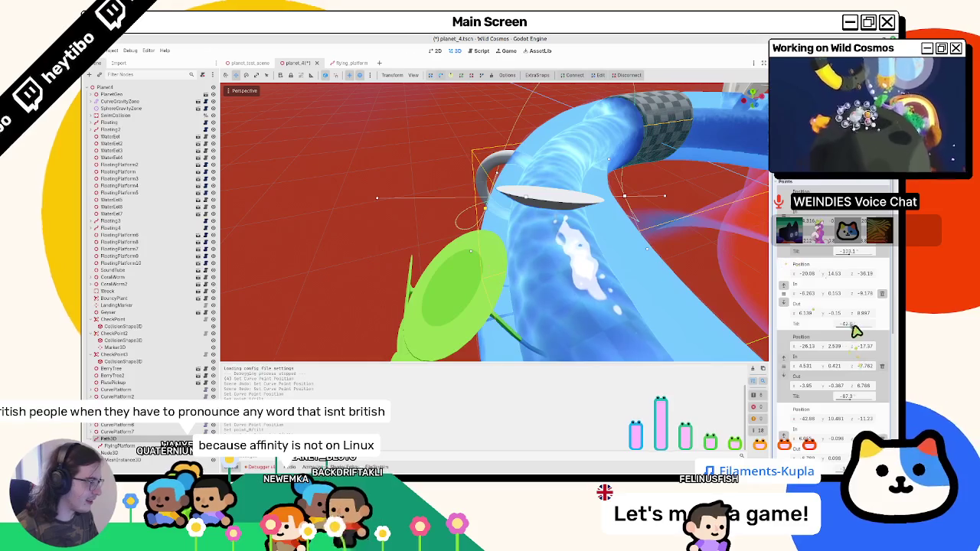
{"action": "scroll", "coordinate": [856, 337], "scroll_direction": "down", "scroll_amount": 5}
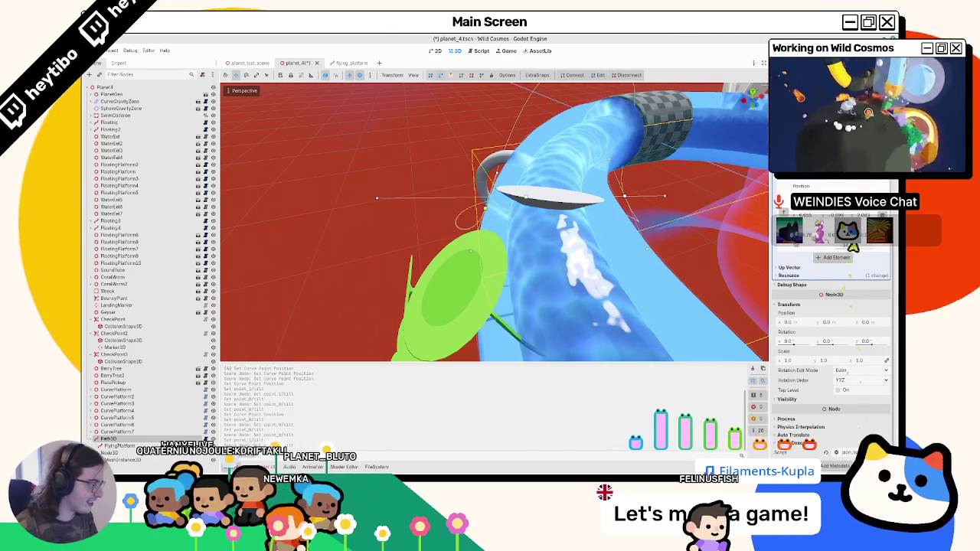
{"action": "mouse_move", "coordinate": [493, 265]}
{"action": "left_mouse_down"}
{"action": "mouse_move", "coordinate": [495, 232]}
{"action": "mouse_move", "coordinate": [487, 247]}
{"action": "mouse_move", "coordinate": [551, 162]}
{"action": "mouse_move", "coordinate": [434, 165]}
{"action": "mouse_move", "coordinate": [474, 196]}
{"action": "mouse_move", "coordinate": [582, 187]}
{"action": "mouse_move", "coordinate": [536, 174]}
{"action": "mouse_move", "coordinate": [580, 256]}
{"action": "mouse_move", "coordinate": [595, 245]}
{"action": "mouse_move", "coordinate": [590, 291]}
{"action": "mouse_move", "coordinate": [492, 280]}
{"action": "mouse_move", "coordinate": [403, 201]}
{"action": "mouse_move", "coordinate": [429, 153]}
{"action": "left_mouse_up"}
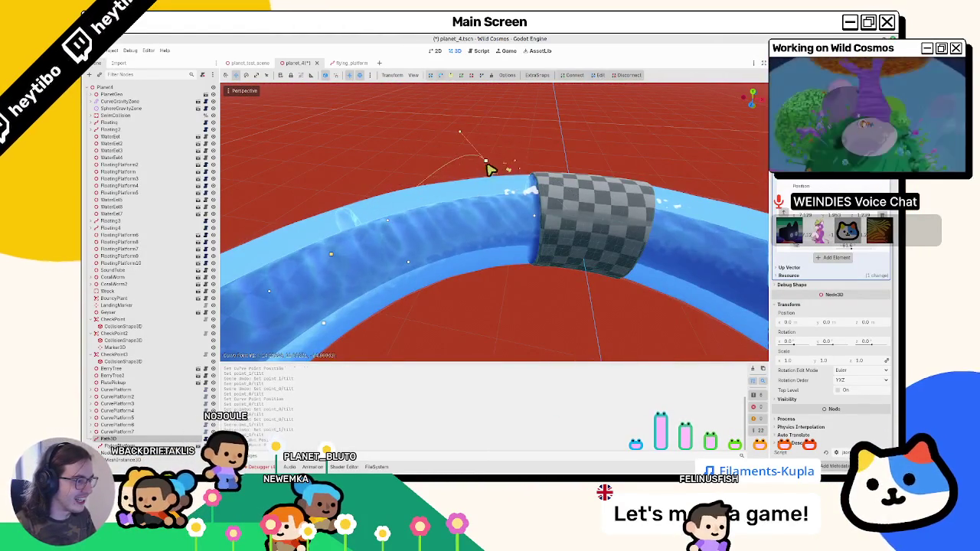
{"action": "mouse_move", "coordinate": [490, 168]}
{"action": "left_mouse_down"}
{"action": "mouse_move", "coordinate": [610, 206]}
{"action": "mouse_move", "coordinate": [545, 208]}
{"action": "left_mouse_up"}
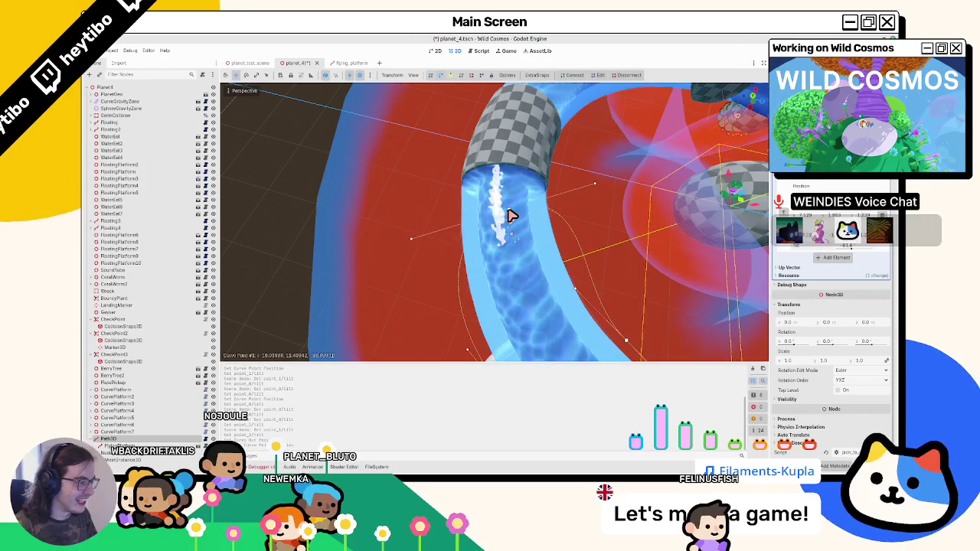
{"action": "mouse_move", "coordinate": [512, 215]}
{"action": "left_mouse_down"}
{"action": "mouse_move", "coordinate": [523, 197]}
{"action": "mouse_move", "coordinate": [595, 186]}
{"action": "mouse_move", "coordinate": [466, 225]}
{"action": "left_mouse_up"}
Glance at planet_test_scene, return to planet_4, and survey the water ring from several angles.
{"action": "left_click", "coordinate": [248, 63]}
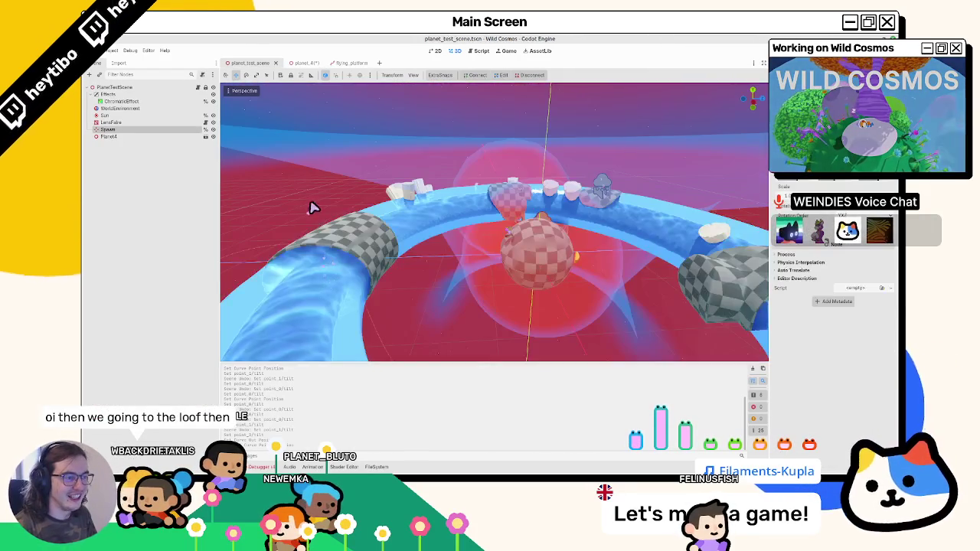
{"action": "left_click", "coordinate": [299, 63]}
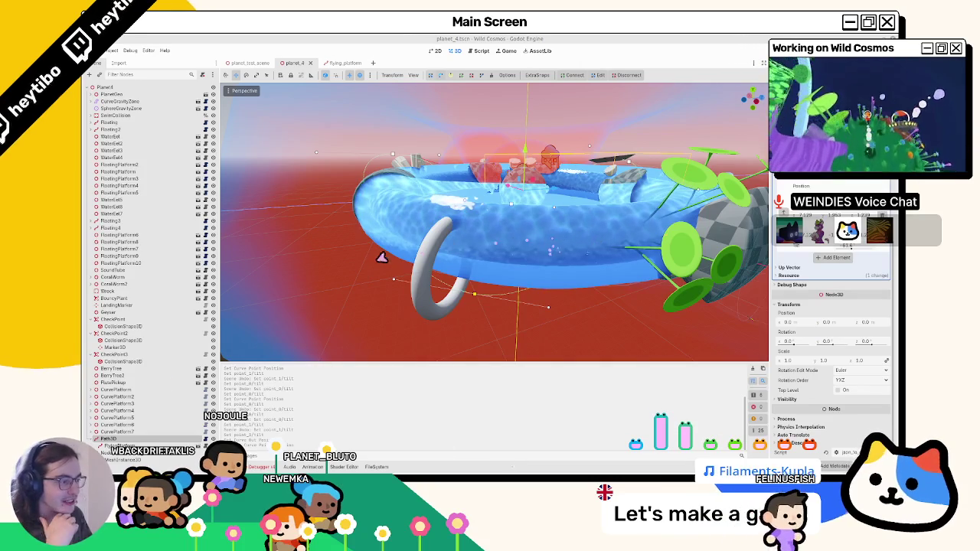
{"action": "mouse_move", "coordinate": [548, 265]}
{"action": "left_mouse_down"}
{"action": "mouse_move", "coordinate": [567, 299]}
{"action": "mouse_move", "coordinate": [452, 270]}
{"action": "mouse_move", "coordinate": [354, 304]}
{"action": "mouse_move", "coordinate": [334, 286]}
{"action": "mouse_move", "coordinate": [375, 288]}
{"action": "mouse_move", "coordinate": [442, 159]}
{"action": "mouse_move", "coordinate": [413, 164]}
{"action": "mouse_move", "coordinate": [409, 156]}
{"action": "mouse_move", "coordinate": [429, 191]}
{"action": "mouse_move", "coordinate": [424, 222]}
{"action": "mouse_move", "coordinate": [395, 181]}
{"action": "mouse_move", "coordinate": [567, 309]}
{"action": "mouse_move", "coordinate": [551, 286]}
{"action": "mouse_move", "coordinate": [587, 249]}
{"action": "mouse_move", "coordinate": [569, 306]}
{"action": "left_mouse_up"}
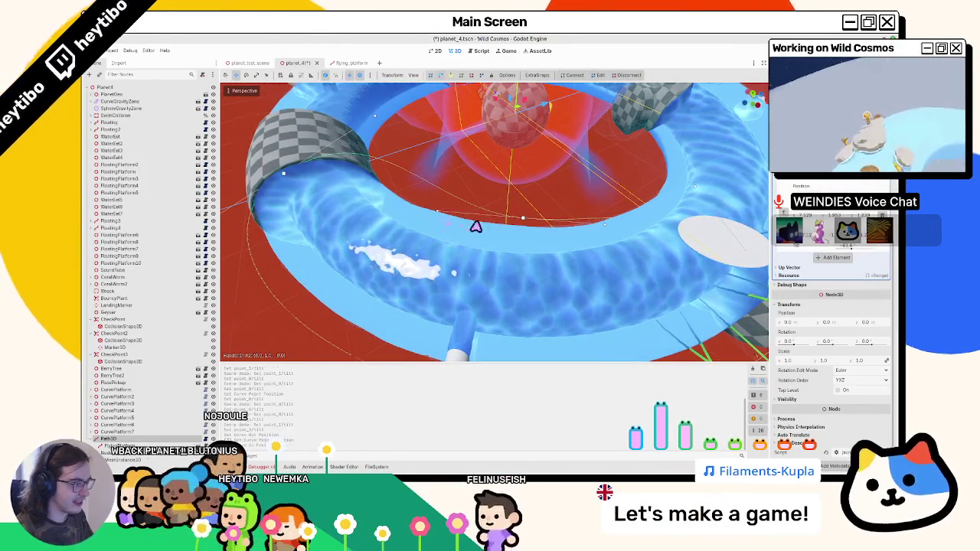
{"action": "mouse_move", "coordinate": [475, 223]}
{"action": "left_mouse_down"}
{"action": "mouse_move", "coordinate": [556, 258]}
{"action": "mouse_move", "coordinate": [622, 186]}
{"action": "mouse_move", "coordinate": [516, 214]}
{"action": "mouse_move", "coordinate": [404, 222]}
{"action": "mouse_move", "coordinate": [480, 263]}
{"action": "mouse_move", "coordinate": [630, 284]}
{"action": "left_mouse_up"}
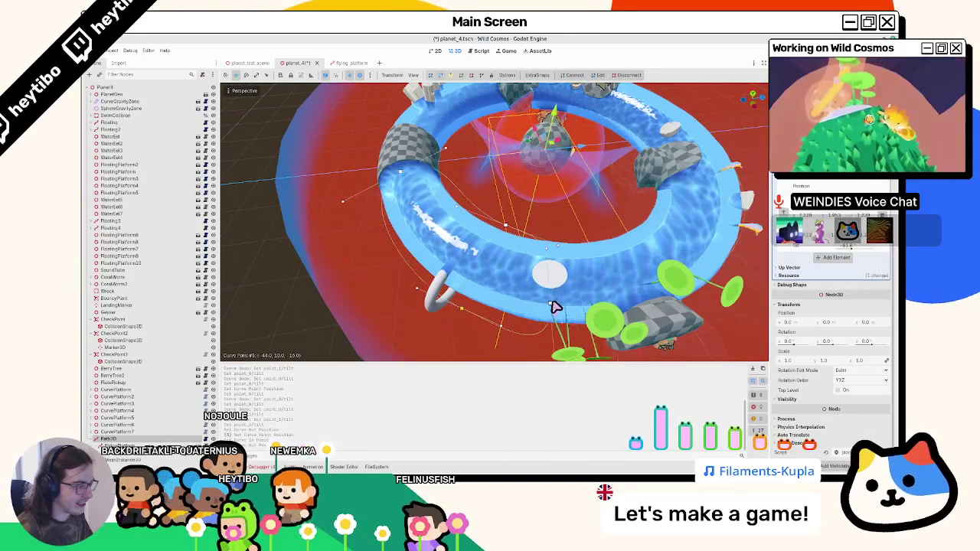
{"action": "left_click_drag", "start_coordinate": [562, 333], "coordinate": [518, 319]}
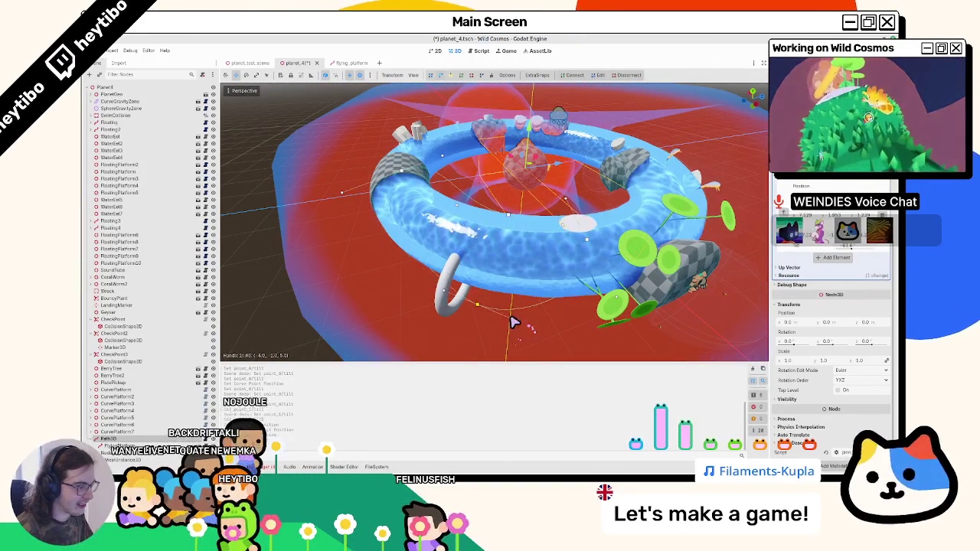
{"action": "scroll", "coordinate": [529, 319], "scroll_direction": "up", "scroll_amount": 3}
{"action": "mouse_move", "coordinate": [513, 303]}
{"action": "left_mouse_down"}
{"action": "mouse_move", "coordinate": [422, 306]}
{"action": "mouse_move", "coordinate": [390, 259]}
{"action": "left_mouse_up"}
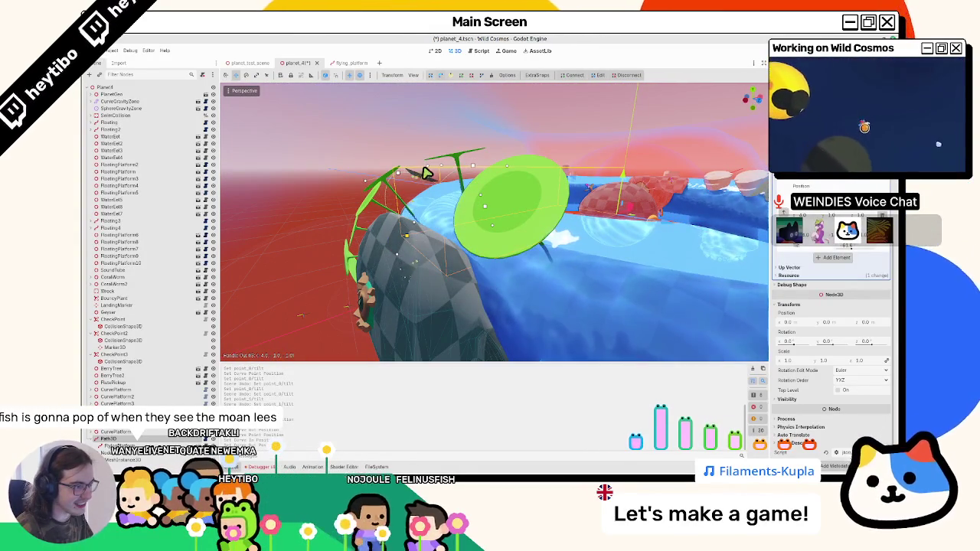
{"action": "scroll", "coordinate": [448, 204], "scroll_direction": "down", "scroll_amount": 5}
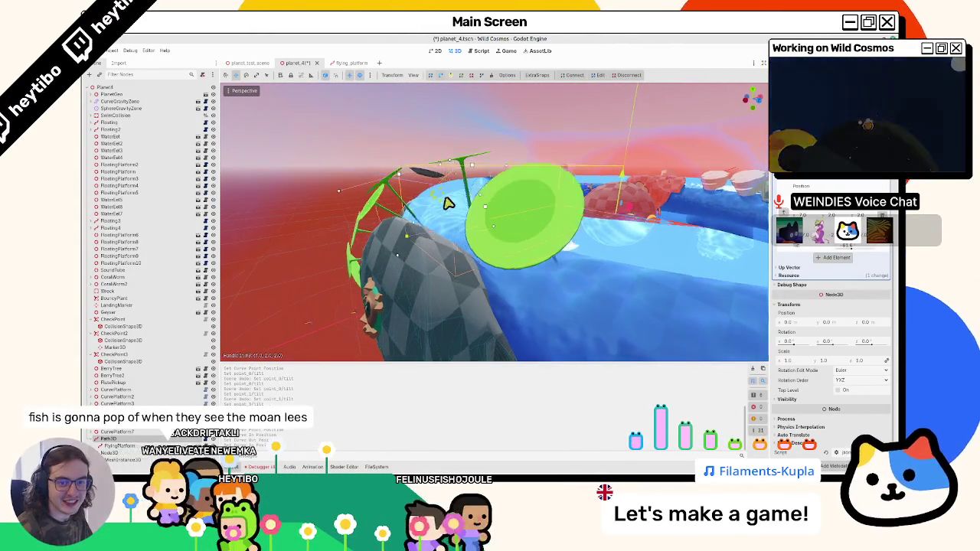
{"action": "left_click_drag", "start_coordinate": [449, 203], "coordinate": [543, 237]}
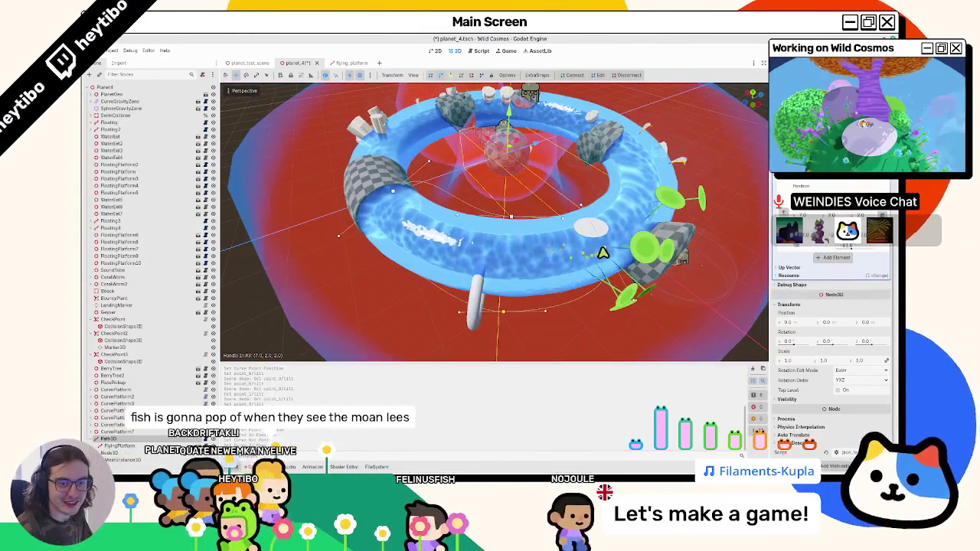
{"action": "scroll", "coordinate": [582, 230], "scroll_direction": "up", "scroll_amount": 2}
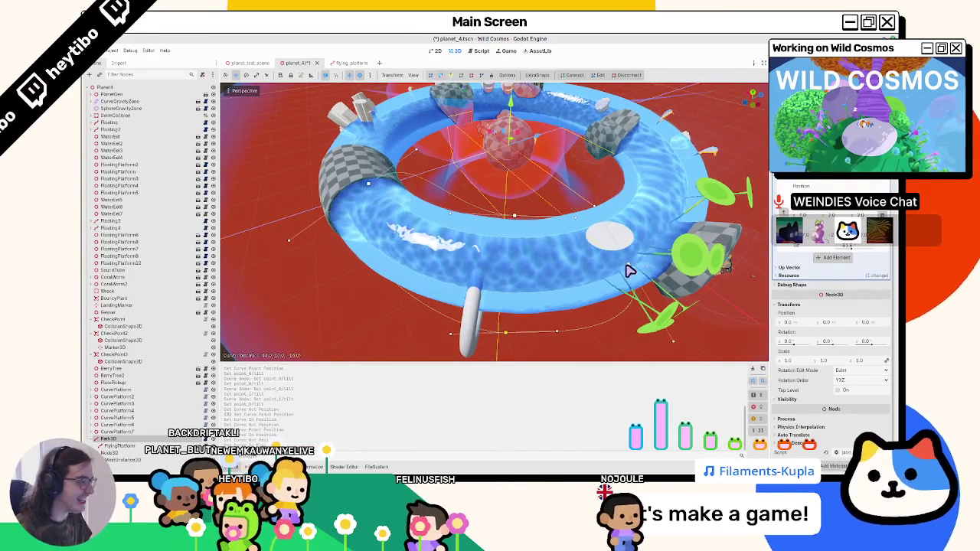
{"action": "mouse_move", "coordinate": [626, 270]}
{"action": "left_mouse_down"}
{"action": "mouse_move", "coordinate": [600, 271]}
{"action": "mouse_move", "coordinate": [550, 222]}
{"action": "left_mouse_up"}
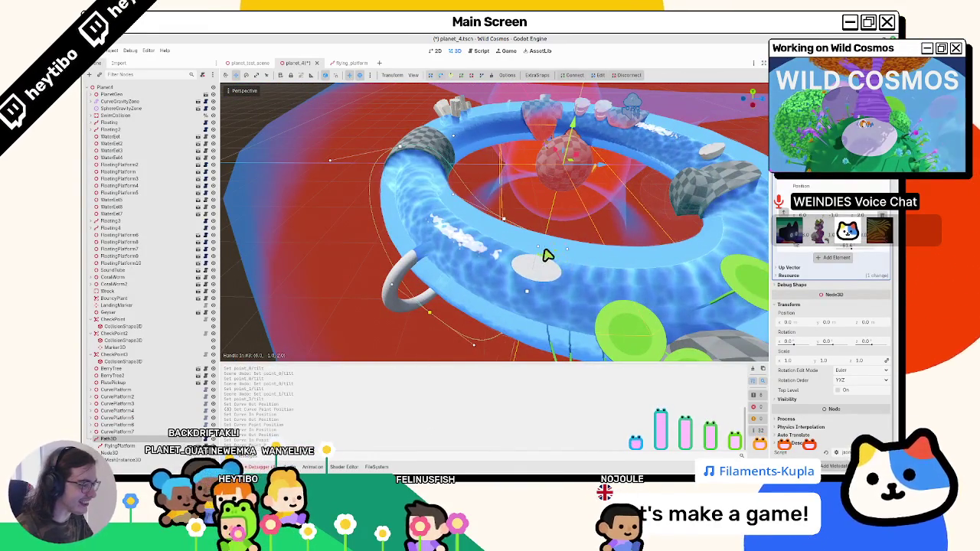
{"action": "left_click_drag", "start_coordinate": [546, 256], "coordinate": [490, 258]}
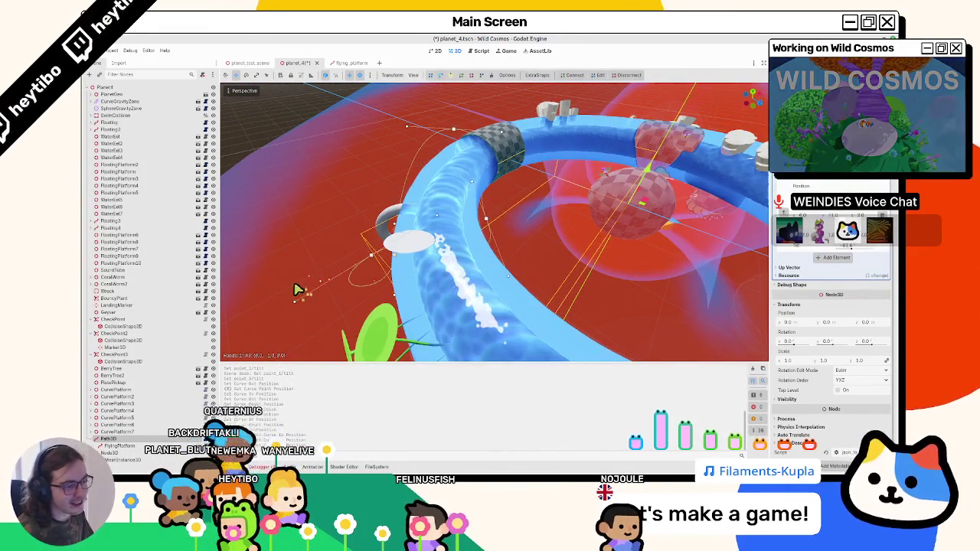
Drag a Path3D Handle Out to reshape the curve near the grey hook.
{"action": "left_click_drag", "start_coordinate": [299, 298], "coordinate": [325, 293]}
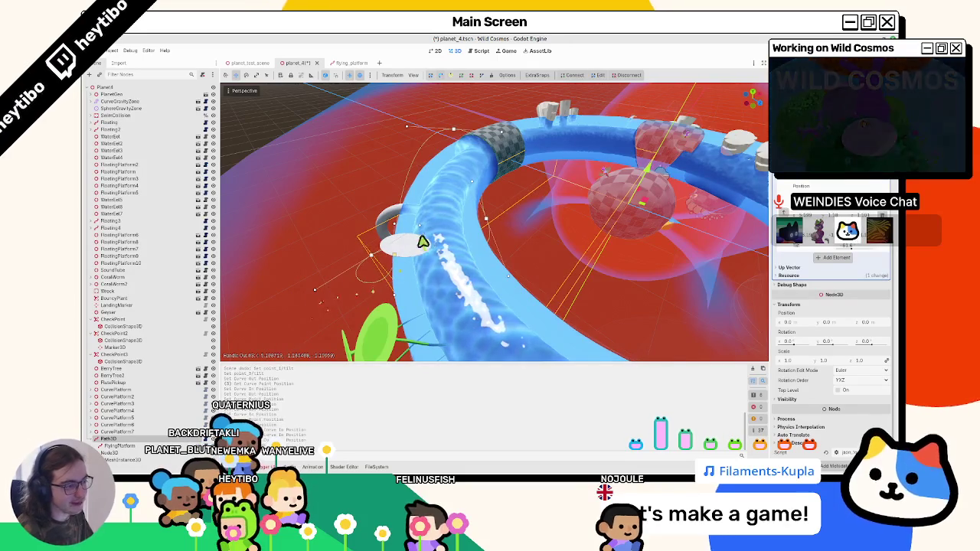
{"action": "left_click_drag", "start_coordinate": [398, 291], "coordinate": [405, 214]}
{"action": "mouse_move", "coordinate": [414, 163]}
{"action": "left_mouse_down"}
{"action": "mouse_move", "coordinate": [409, 149]}
{"action": "mouse_move", "coordinate": [440, 157]}
{"action": "mouse_move", "coordinate": [431, 214]}
{"action": "mouse_move", "coordinate": [580, 270]}
{"action": "left_mouse_up"}
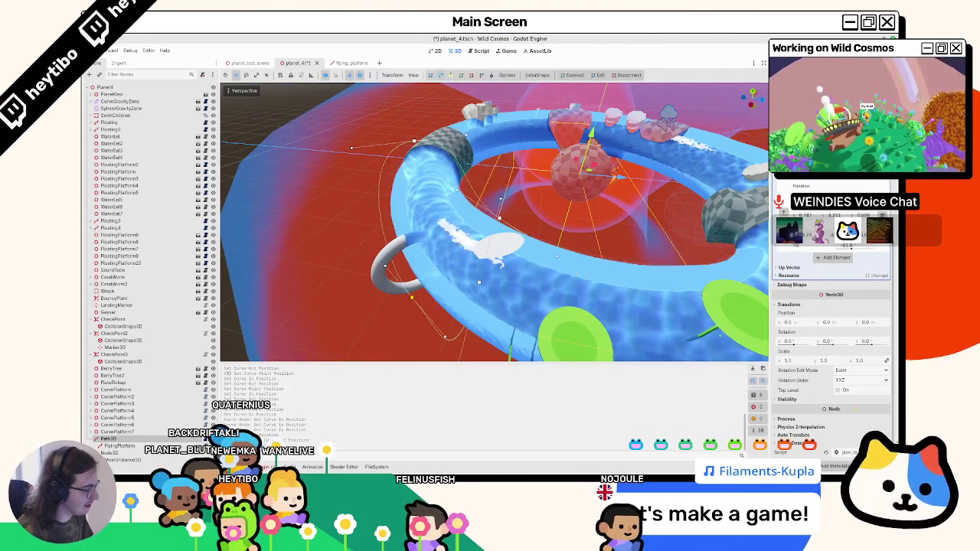
{"action": "left_click_drag", "start_coordinate": [405, 240], "coordinate": [504, 260]}
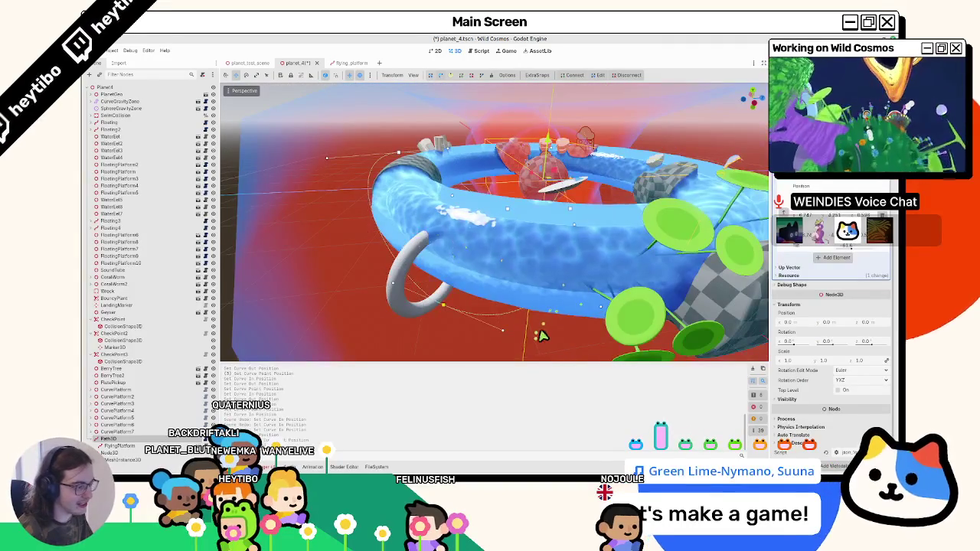
{"action": "mouse_move", "coordinate": [542, 334]}
{"action": "left_mouse_down"}
{"action": "mouse_move", "coordinate": [640, 324]}
{"action": "mouse_move", "coordinate": [575, 313]}
{"action": "mouse_move", "coordinate": [560, 229]}
{"action": "mouse_move", "coordinate": [592, 262]}
{"action": "left_mouse_up"}
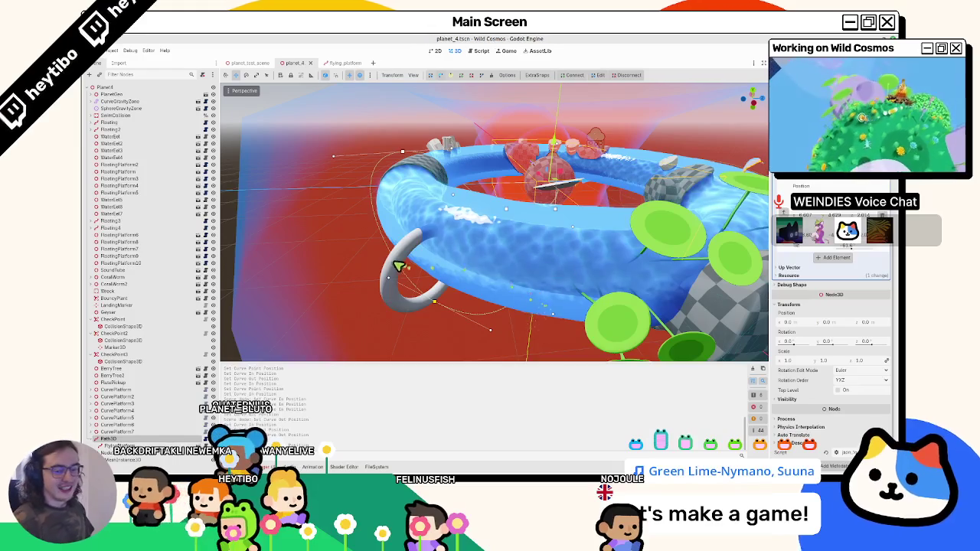
{"action": "scroll", "coordinate": [398, 266], "scroll_direction": "down", "scroll_amount": 3}
{"action": "key", "text": "F5"}
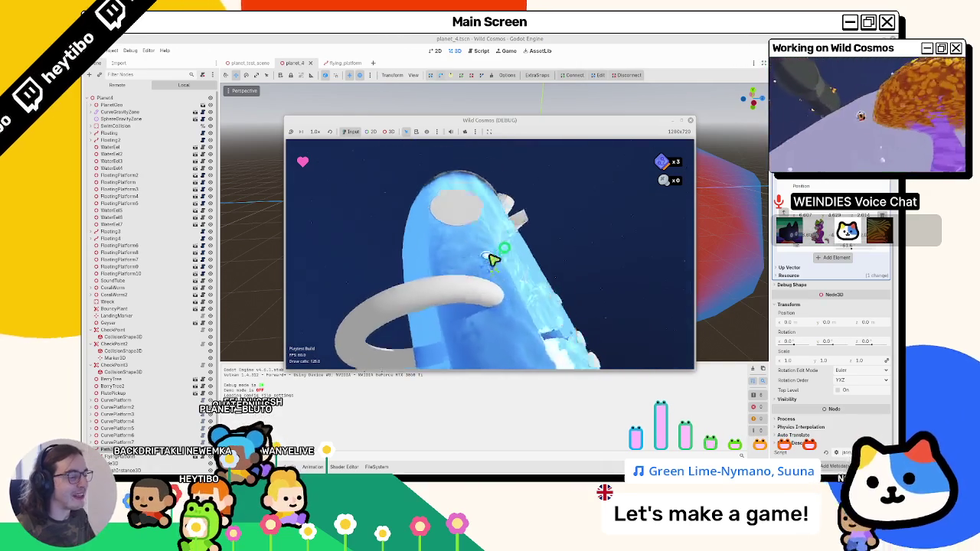
{"action": "left_click", "coordinate": [690, 120]}
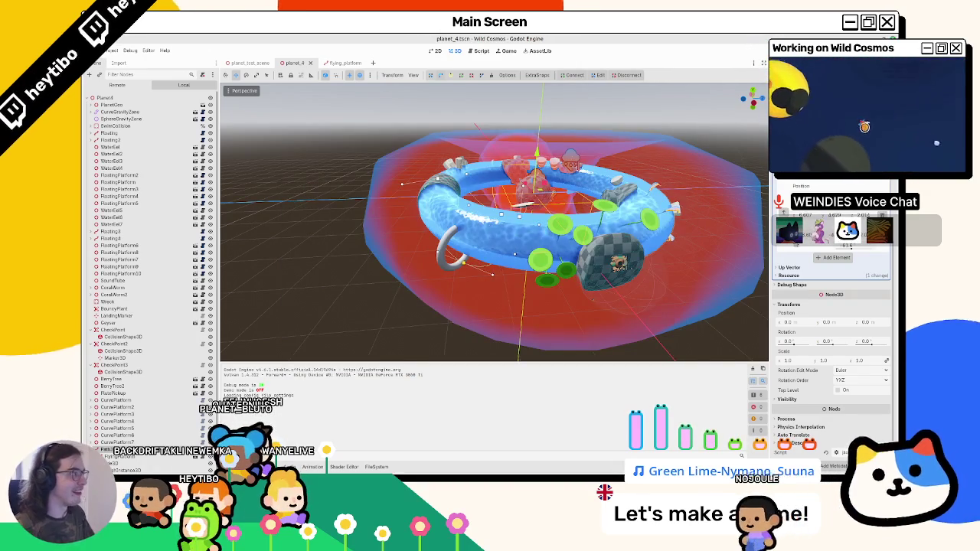
{"action": "key", "text": "F5"}
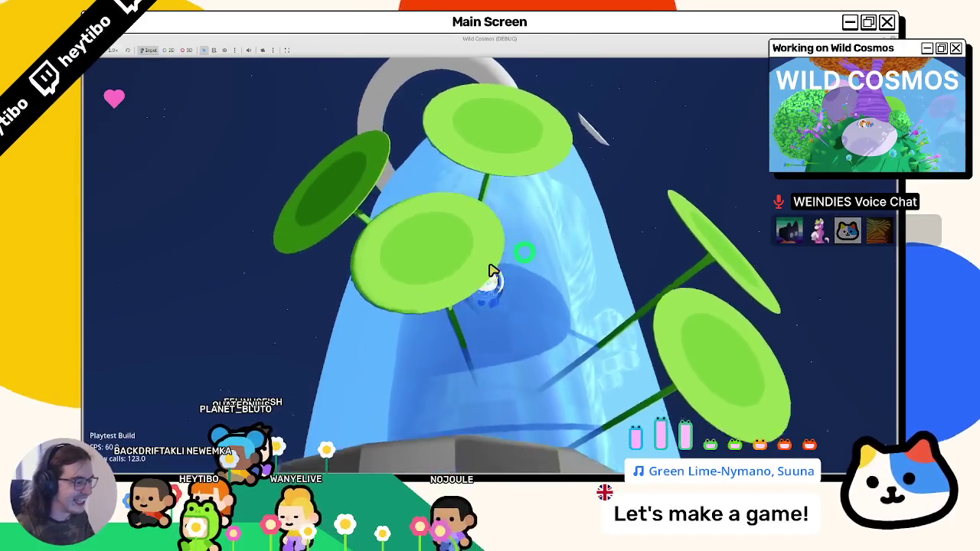
{"action": "key", "text": "F8"}
{"action": "key", "text": "F5"}
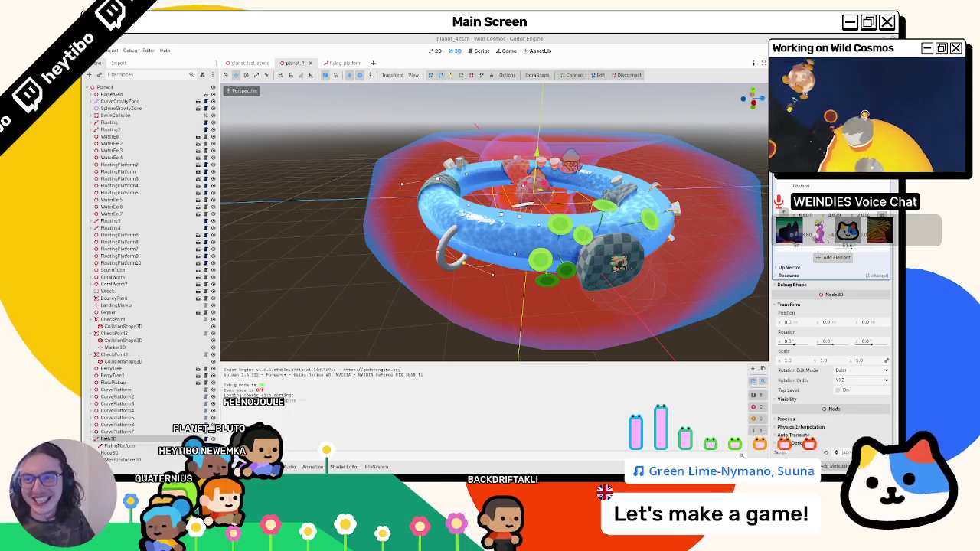
Move a Path3D curve handle to reshape the flying platform's route.
{"action": "mouse_move", "coordinate": [482, 84]}
{"action": "left_mouse_down"}
{"action": "mouse_move", "coordinate": [525, 224]}
{"action": "mouse_move", "coordinate": [516, 227]}
{"action": "left_mouse_up"}
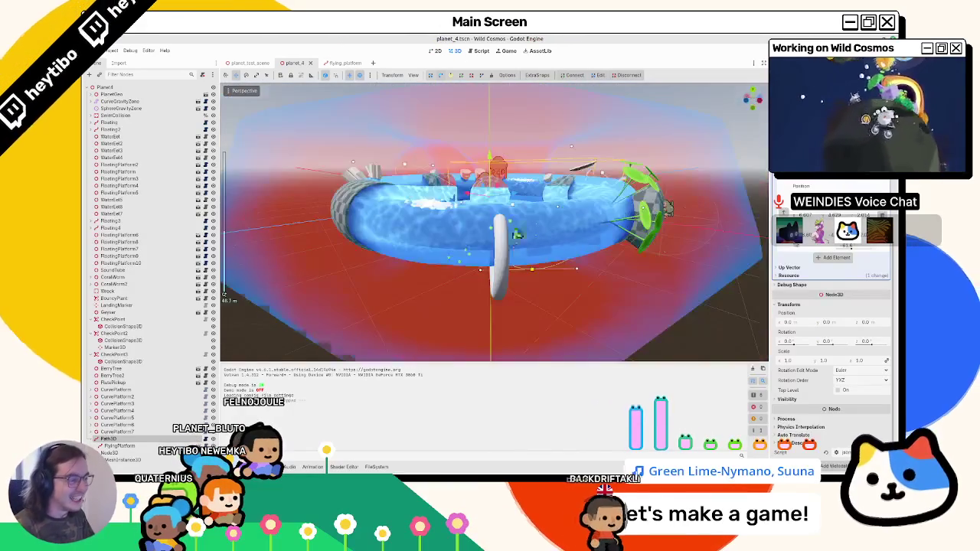
{"action": "mouse_move", "coordinate": [506, 282]}
{"action": "left_mouse_down"}
{"action": "mouse_move", "coordinate": [426, 284]}
{"action": "mouse_move", "coordinate": [510, 292]}
{"action": "mouse_move", "coordinate": [536, 271]}
{"action": "mouse_move", "coordinate": [525, 280]}
{"action": "mouse_move", "coordinate": [532, 288]}
{"action": "mouse_move", "coordinate": [531, 271]}
{"action": "left_mouse_up"}
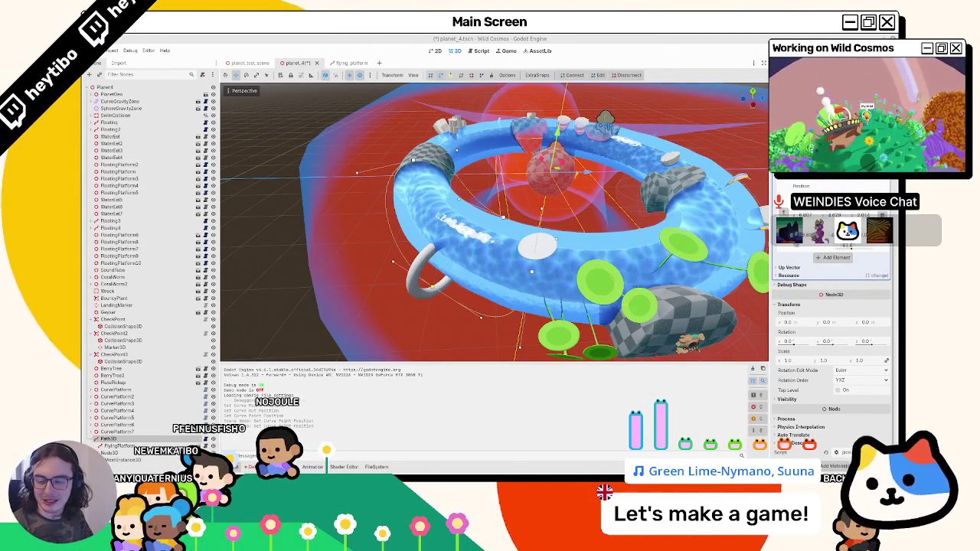
{"action": "mouse_move", "coordinate": [622, 286]}
{"action": "left_mouse_down"}
{"action": "mouse_move", "coordinate": [477, 258]}
{"action": "mouse_move", "coordinate": [494, 289]}
{"action": "left_mouse_up"}
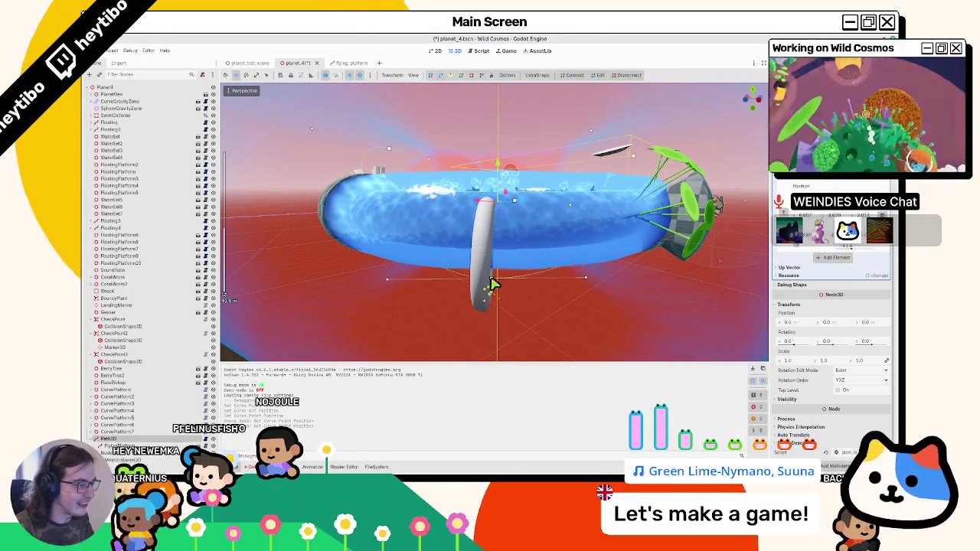
Switch between CurveGravityZone, FlyingPlatform and Path3D to review the reshaped curve.
{"action": "left_click", "coordinate": [494, 285]}
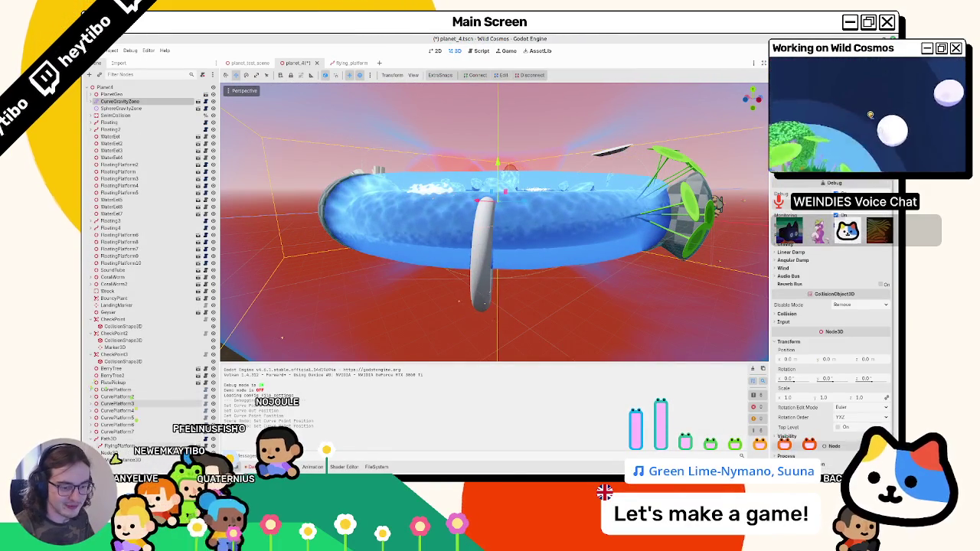
{"action": "left_click", "coordinate": [122, 446]}
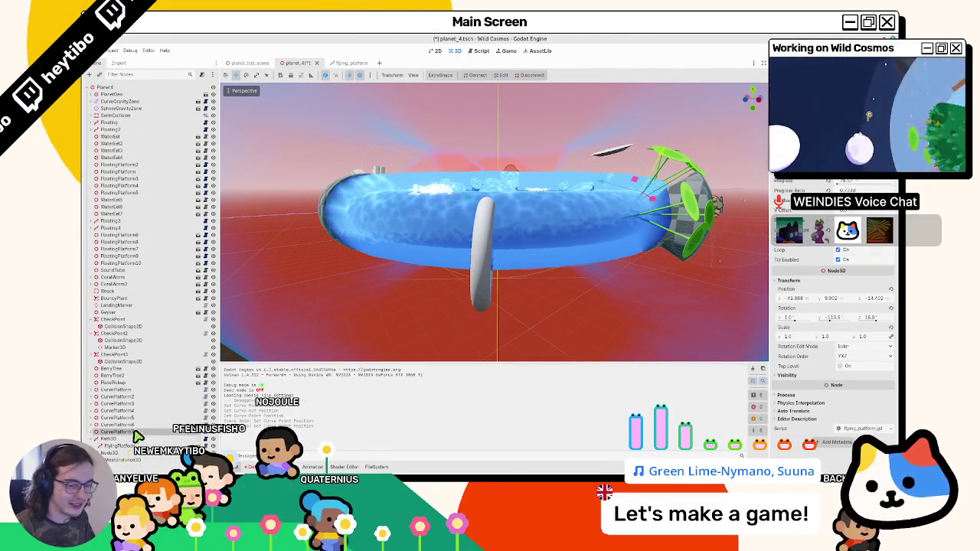
{"action": "left_click", "coordinate": [133, 439]}
{"action": "left_click", "coordinate": [122, 445]}
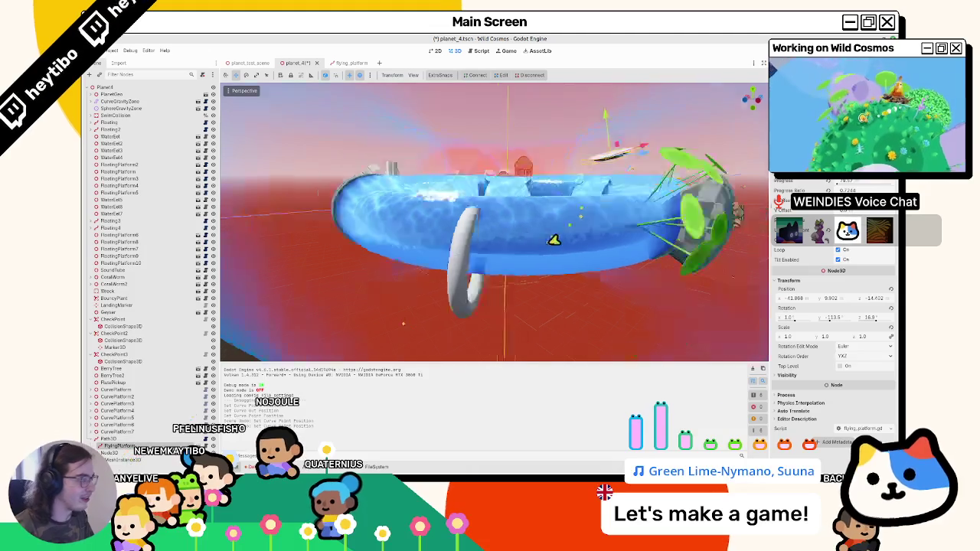
{"action": "left_click", "coordinate": [128, 440]}
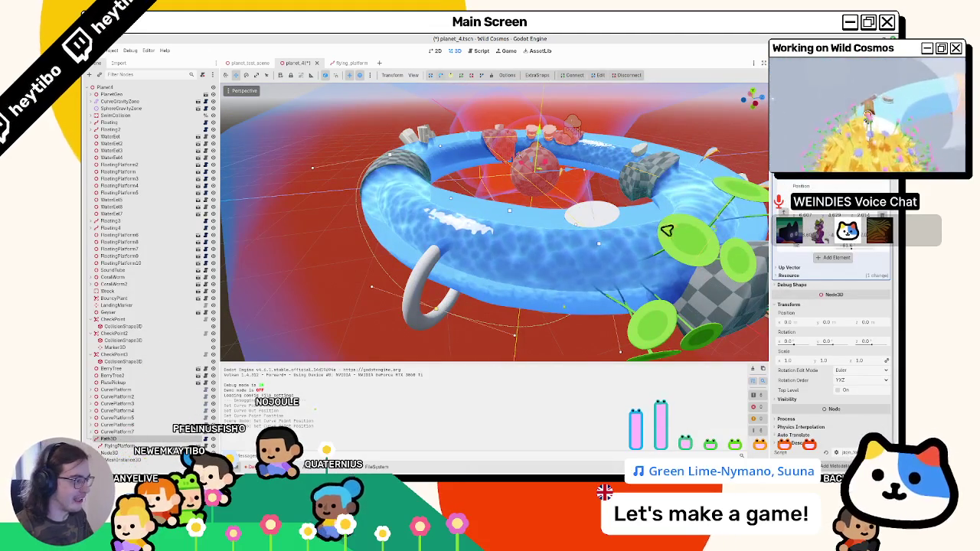
{"action": "left_click_drag", "start_coordinate": [605, 258], "coordinate": [617, 238]}
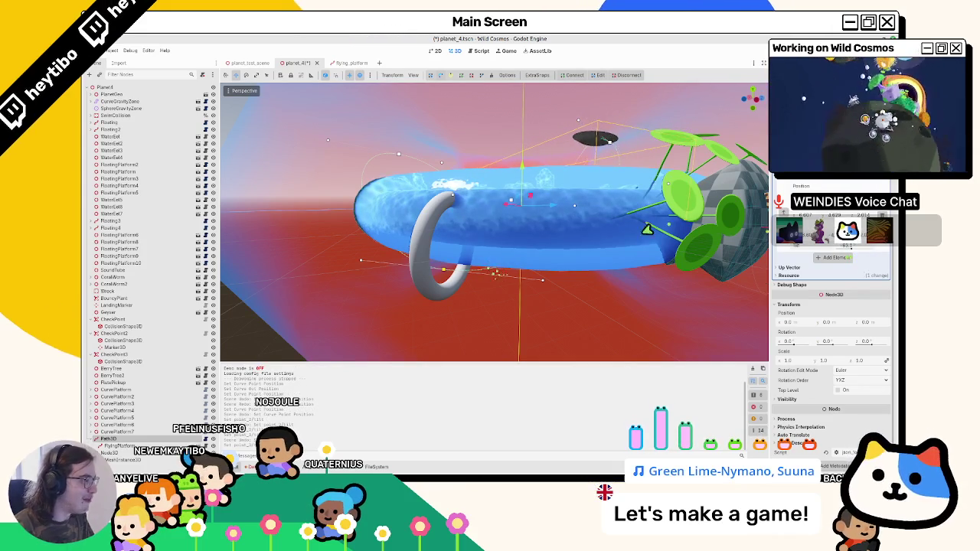
{"action": "left_click_drag", "start_coordinate": [606, 139], "coordinate": [634, 258]}
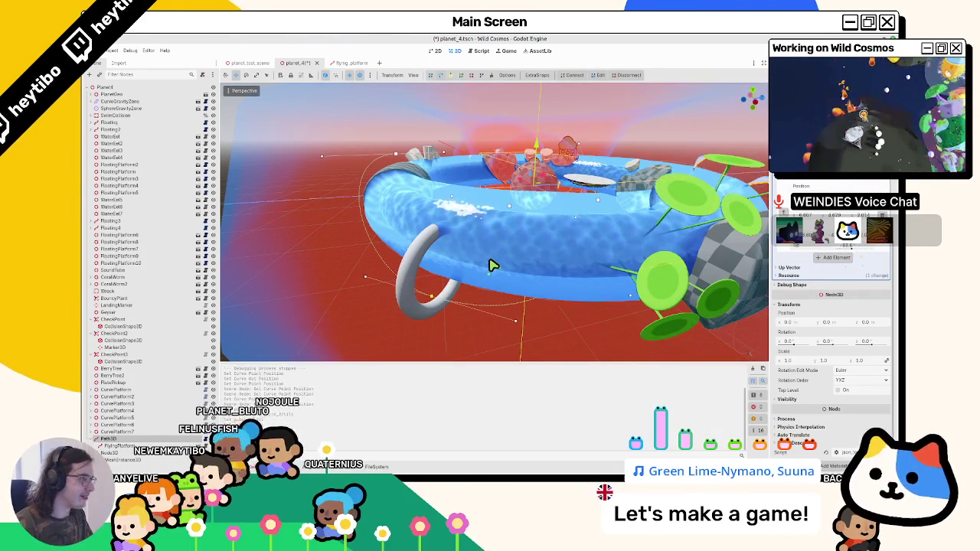
Save planet_4, playtest the flying platform along the reshaped route, then stop the game.
{"action": "key", "text": "F5"}
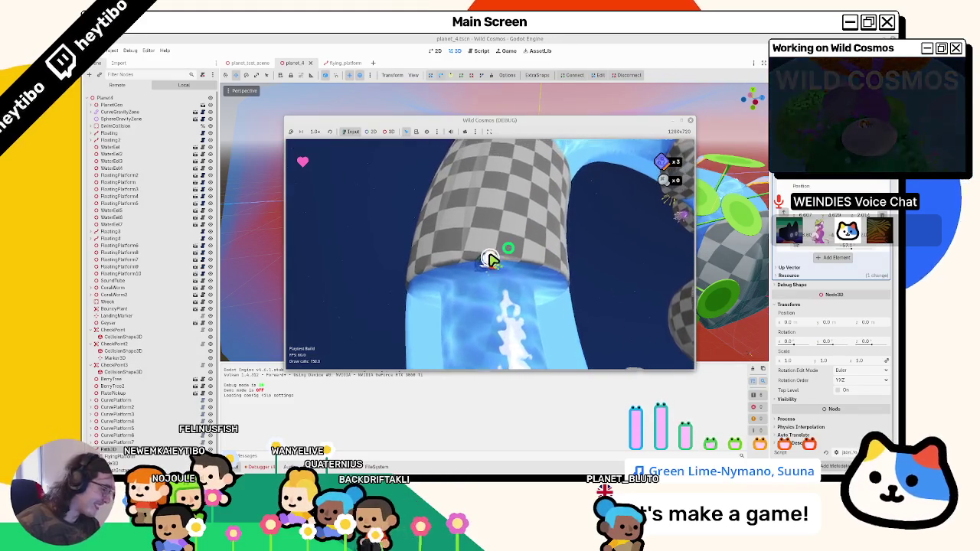
{"action": "key", "text": "F8"}
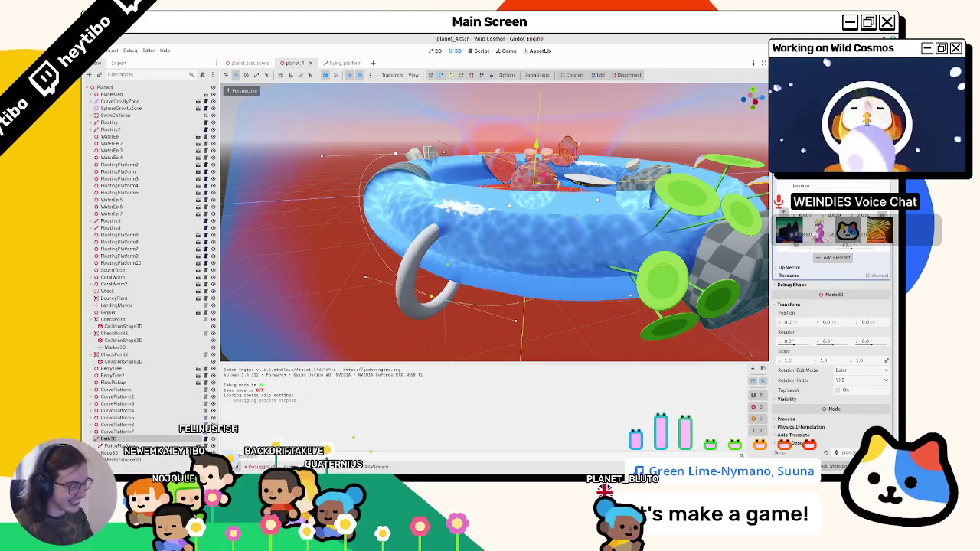
Switch to the planet_4 Blender file and delete the selected object.
{"action": "key", "text": "alt+Tab"}
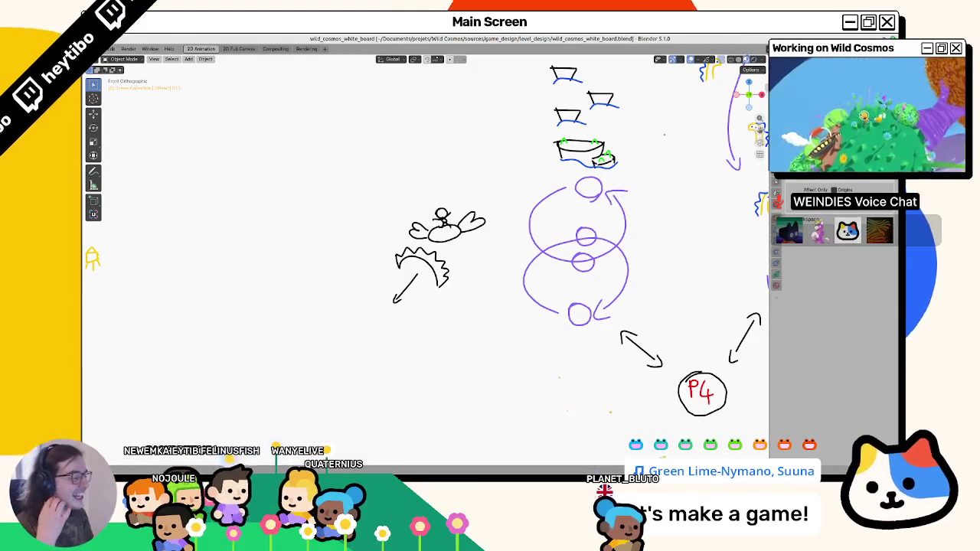
{"action": "key", "text": "alt+Tab"}
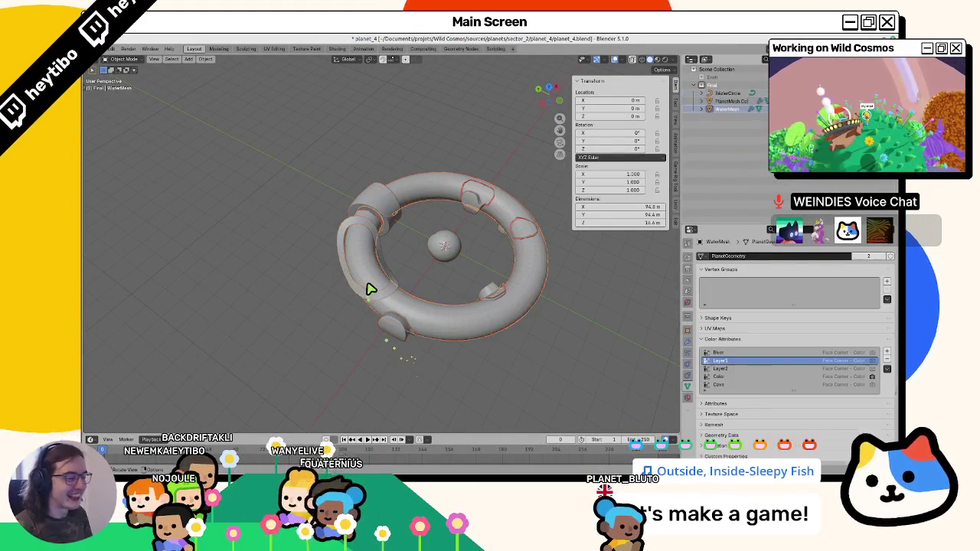
{"action": "key", "text": "Delete"}
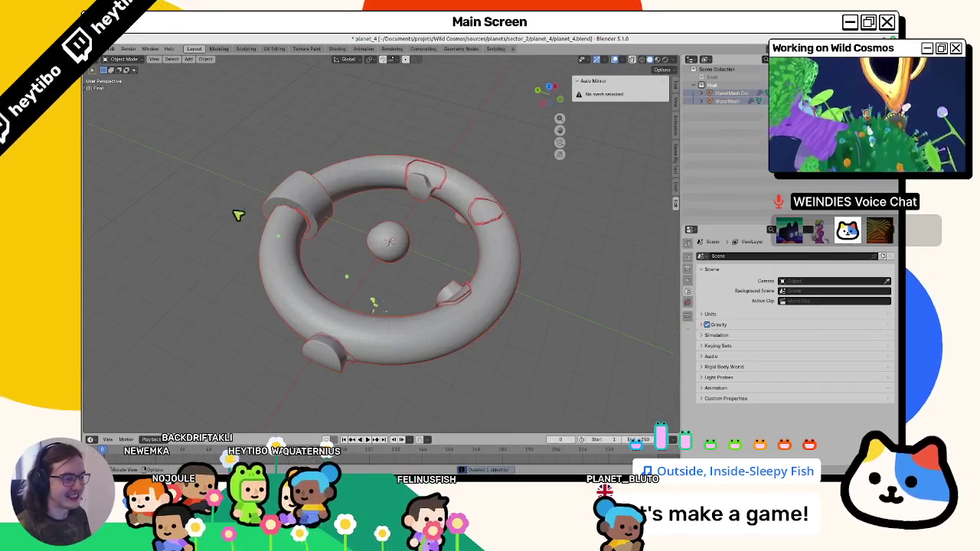
Export the scene as planet_4.glb in glTF 2.0 and check Godot's planet_4 folder.
{"action": "left_click", "coordinate": [108, 49]}
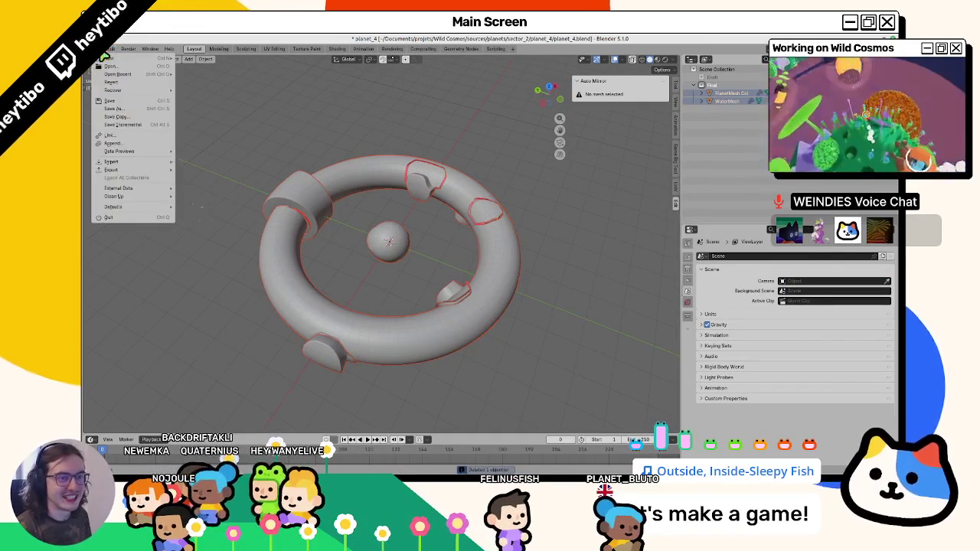
{"action": "mouse_move", "coordinate": [157, 170]}
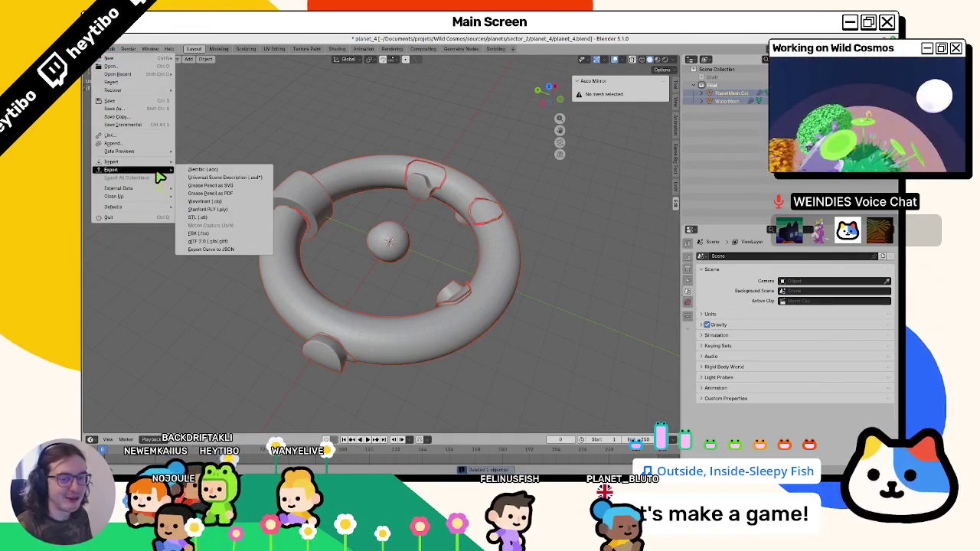
{"action": "left_click", "coordinate": [229, 242]}
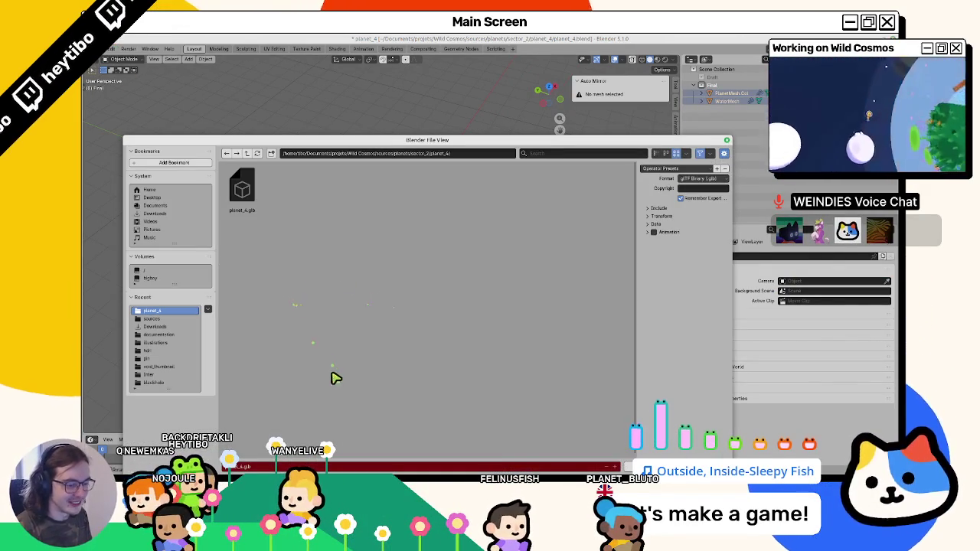
{"action": "key", "text": "Return"}
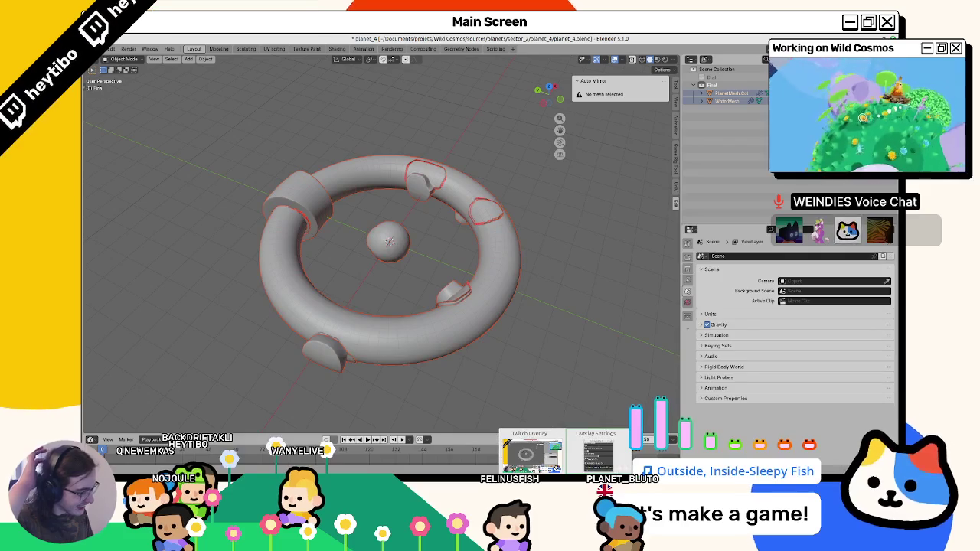
{"action": "left_click", "coordinate": [540, 460]}
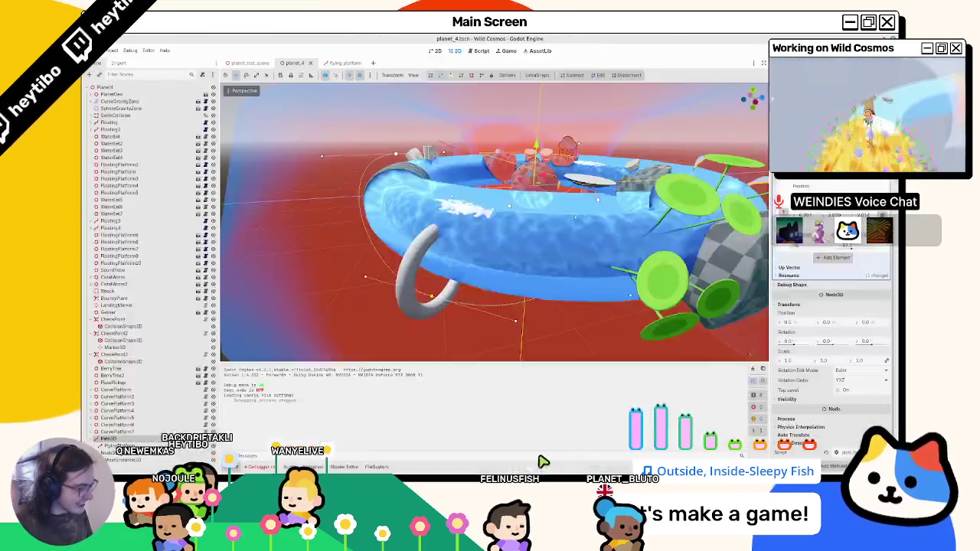
{"action": "left_click", "coordinate": [376, 467]}
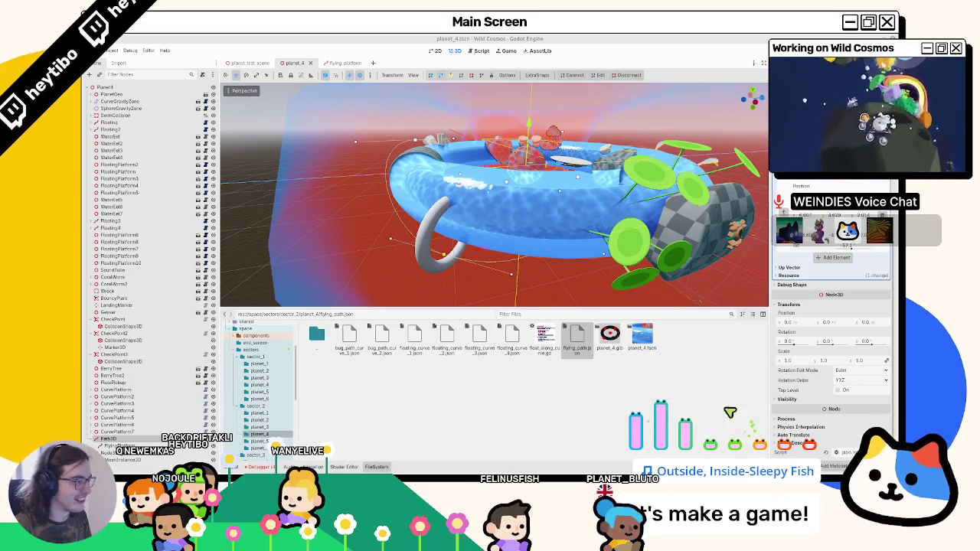
{"action": "mouse_move", "coordinate": [477, 207]}
{"action": "left_mouse_down"}
{"action": "mouse_move", "coordinate": [499, 234]}
{"action": "mouse_move", "coordinate": [425, 175]}
{"action": "mouse_move", "coordinate": [383, 123]}
{"action": "mouse_move", "coordinate": [398, 153]}
{"action": "mouse_move", "coordinate": [506, 198]}
{"action": "mouse_move", "coordinate": [401, 219]}
{"action": "mouse_move", "coordinate": [409, 250]}
{"action": "mouse_move", "coordinate": [398, 245]}
{"action": "mouse_move", "coordinate": [161, 354]}
{"action": "left_mouse_up"}
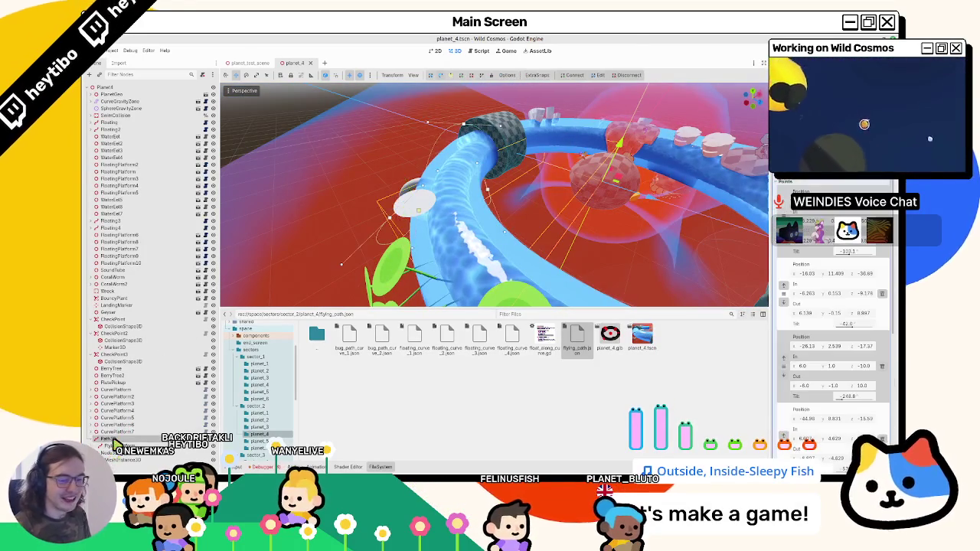
{"action": "mouse_move", "coordinate": [339, 102]}
{"action": "left_mouse_down"}
{"action": "mouse_move", "coordinate": [438, 181]}
{"action": "mouse_move", "coordinate": [424, 191]}
{"action": "mouse_move", "coordinate": [452, 190]}
{"action": "left_mouse_up"}
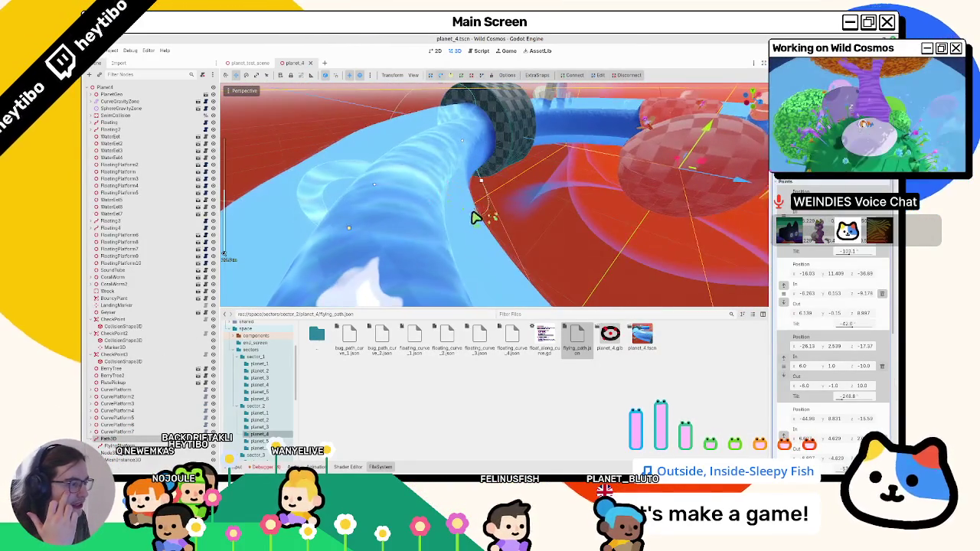
{"action": "scroll", "coordinate": [476, 217], "scroll_direction": "up", "scroll_amount": 3}
{"action": "scroll", "coordinate": [477, 222], "scroll_direction": "down", "scroll_amount": 4}
{"action": "scroll", "coordinate": [479, 226], "scroll_direction": "up", "scroll_amount": 3}
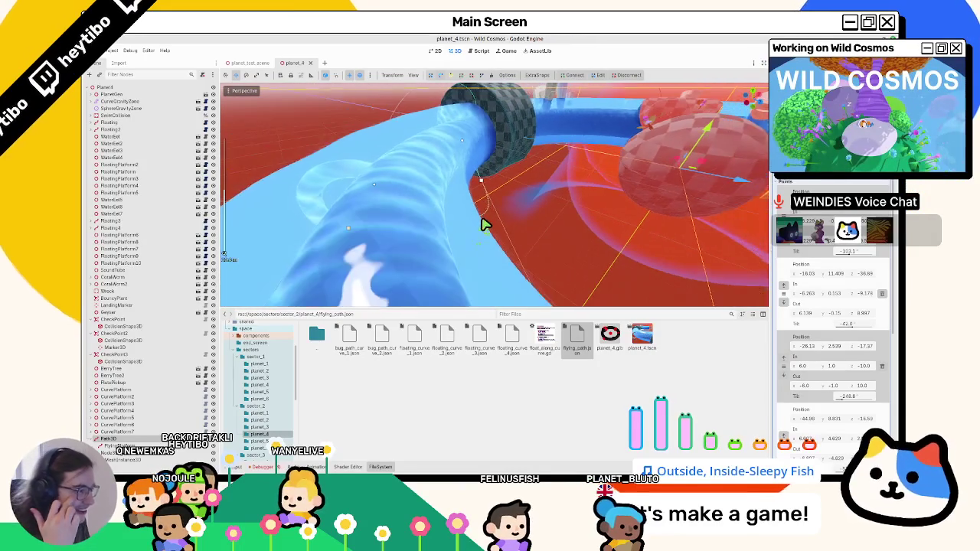
{"action": "mouse_move", "coordinate": [483, 224]}
{"action": "left_mouse_down"}
{"action": "mouse_move", "coordinate": [532, 186]}
{"action": "mouse_move", "coordinate": [464, 268]}
{"action": "mouse_move", "coordinate": [525, 269]}
{"action": "mouse_move", "coordinate": [444, 258]}
{"action": "mouse_move", "coordinate": [469, 236]}
{"action": "mouse_move", "coordinate": [284, 219]}
{"action": "mouse_move", "coordinate": [469, 218]}
{"action": "left_mouse_up"}
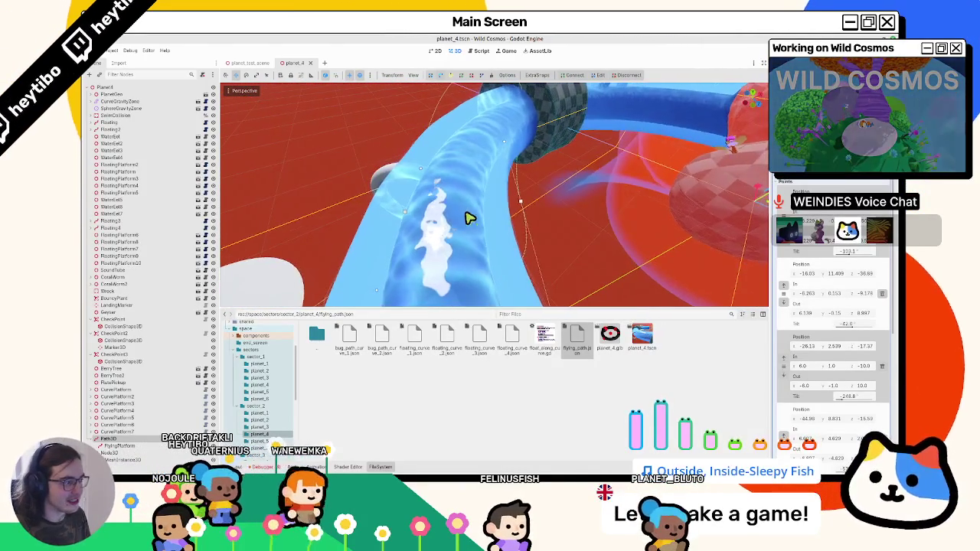
{"action": "mouse_move", "coordinate": [536, 251]}
{"action": "left_mouse_down"}
{"action": "mouse_move", "coordinate": [551, 241]}
{"action": "mouse_move", "coordinate": [407, 276]}
{"action": "mouse_move", "coordinate": [385, 255]}
{"action": "mouse_move", "coordinate": [496, 240]}
{"action": "left_mouse_up"}
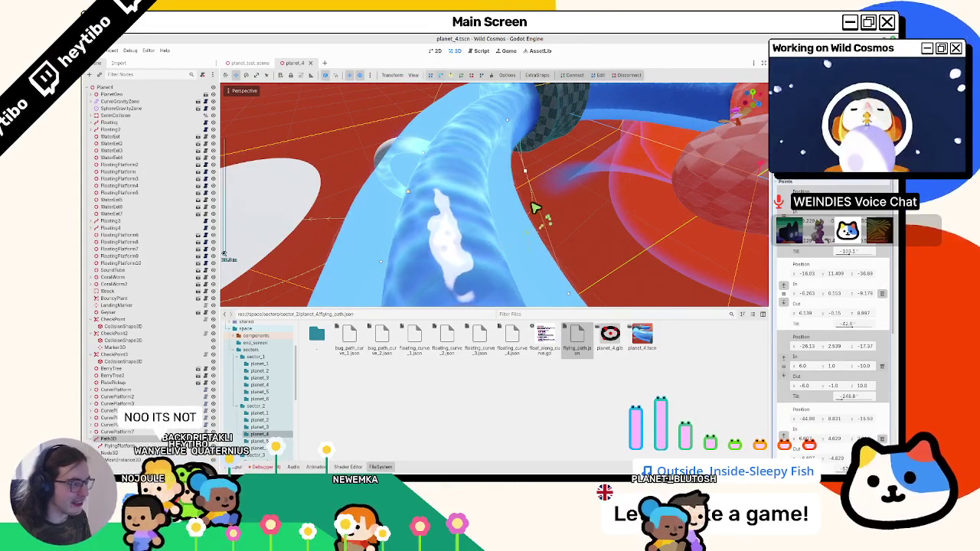
{"action": "mouse_move", "coordinate": [534, 208]}
{"action": "left_mouse_down"}
{"action": "mouse_move", "coordinate": [543, 192]}
{"action": "mouse_move", "coordinate": [373, 231]}
{"action": "left_mouse_up"}
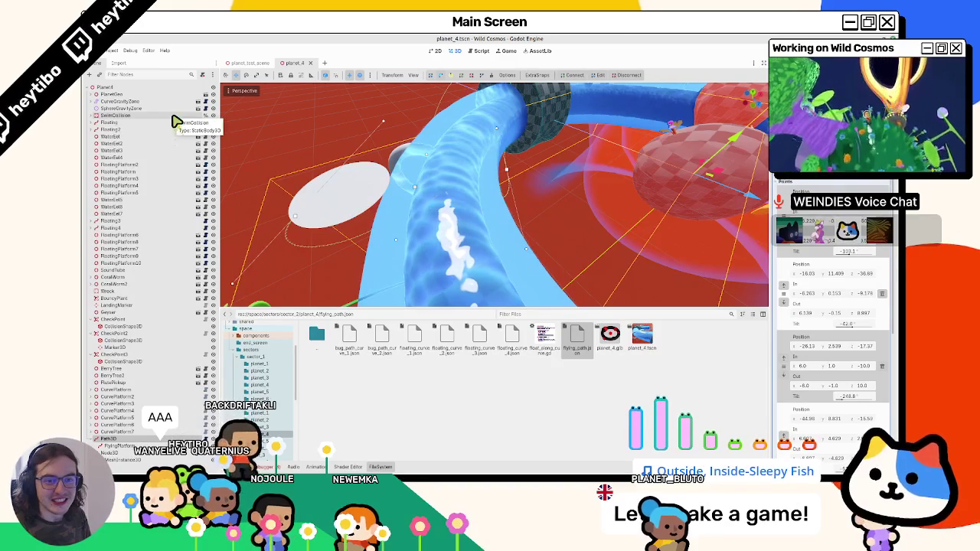
Bring up Editor Settings and reposition and enlarge its window.
{"action": "left_click", "coordinate": [150, 51]}
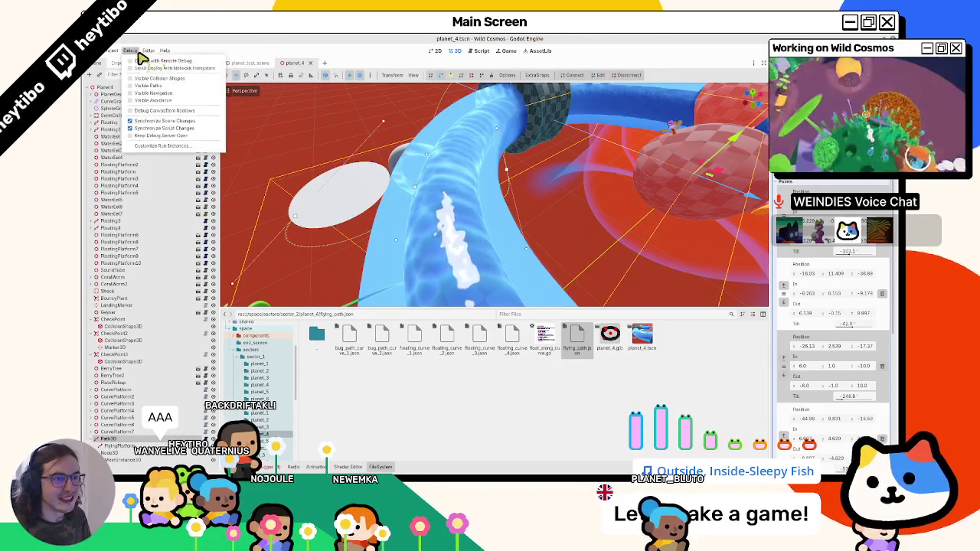
{"action": "left_click", "coordinate": [157, 61]}
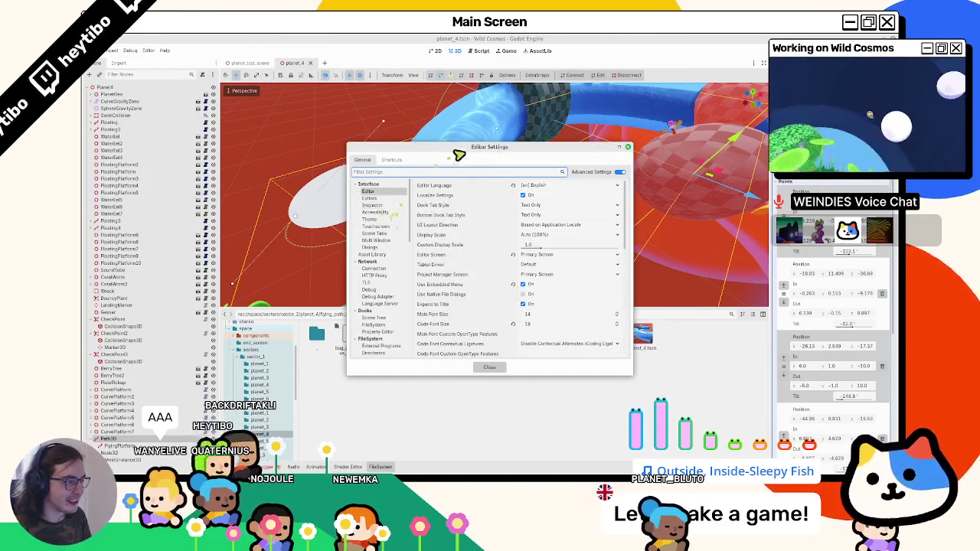
{"action": "left_click_drag", "start_coordinate": [454, 153], "coordinate": [435, 214]}
{"action": "left_click_drag", "start_coordinate": [605, 217], "coordinate": [648, 169]}
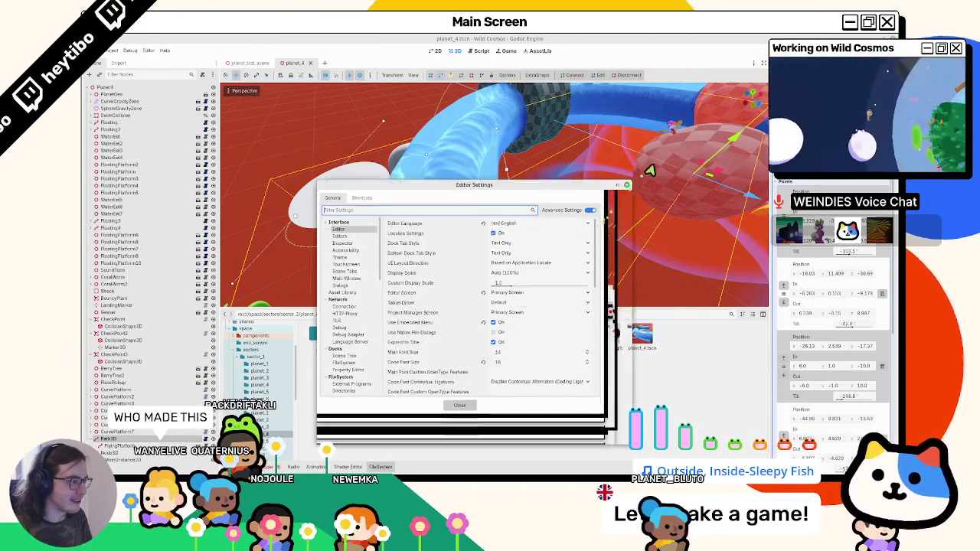
{"action": "mouse_move", "coordinate": [583, 201]}
{"action": "left_mouse_down"}
{"action": "mouse_move", "coordinate": [394, 214]}
{"action": "mouse_move", "coordinate": [403, 216]}
{"action": "mouse_move", "coordinate": [399, 201]}
{"action": "left_mouse_up"}
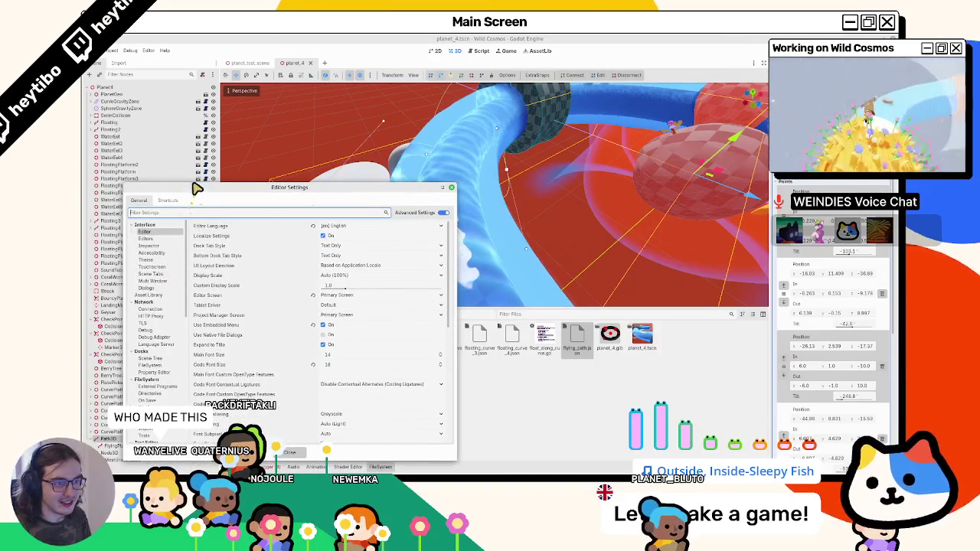
{"action": "mouse_move", "coordinate": [196, 188]}
{"action": "left_mouse_down"}
{"action": "mouse_move", "coordinate": [186, 286]}
{"action": "mouse_move", "coordinate": [181, 260]}
{"action": "left_mouse_up"}
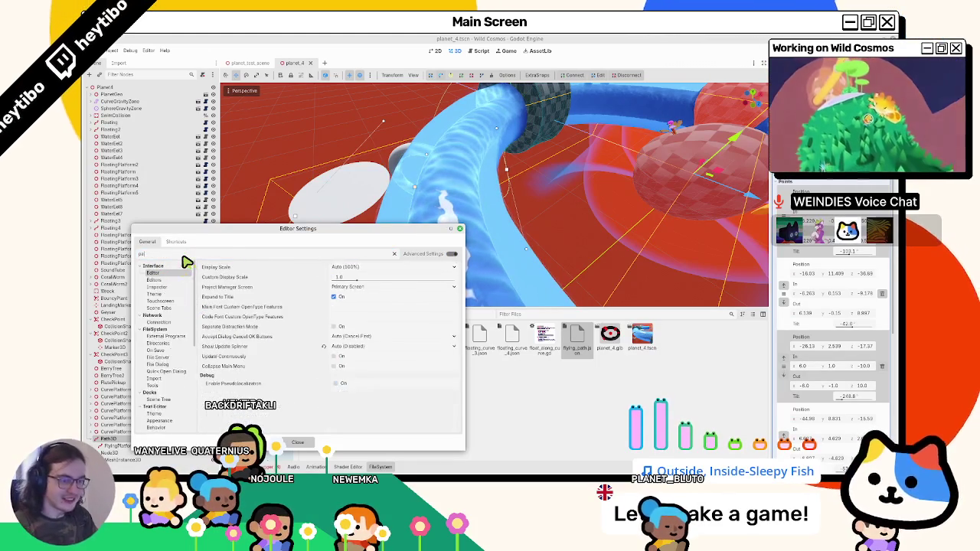
Filter settings by 'path' and set 3D Gizmos Path3D Tilt Disk Size to 0.8.
{"action": "type", "text": "path"}
{"action": "left_click", "coordinate": [170, 310]}
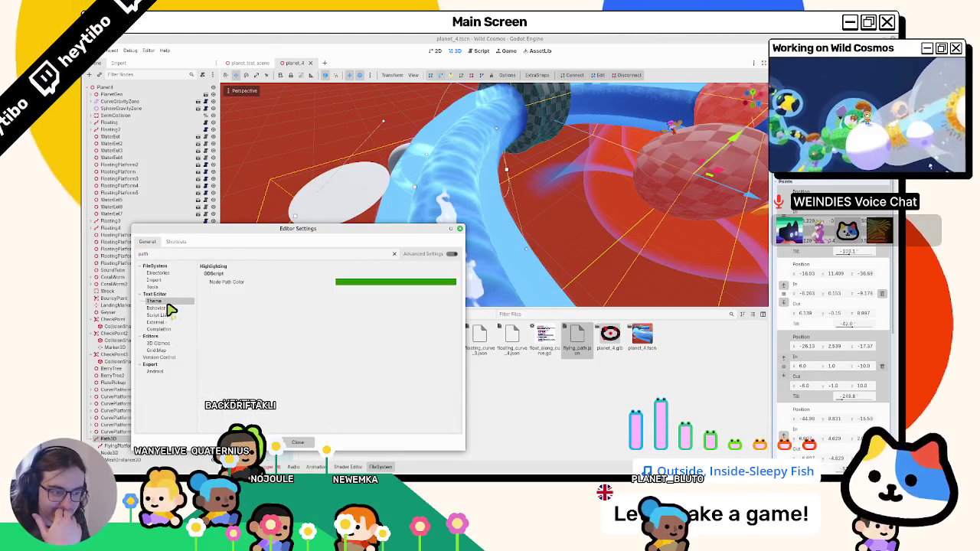
{"action": "left_click", "coordinate": [164, 329]}
{"action": "left_click", "coordinate": [172, 287]}
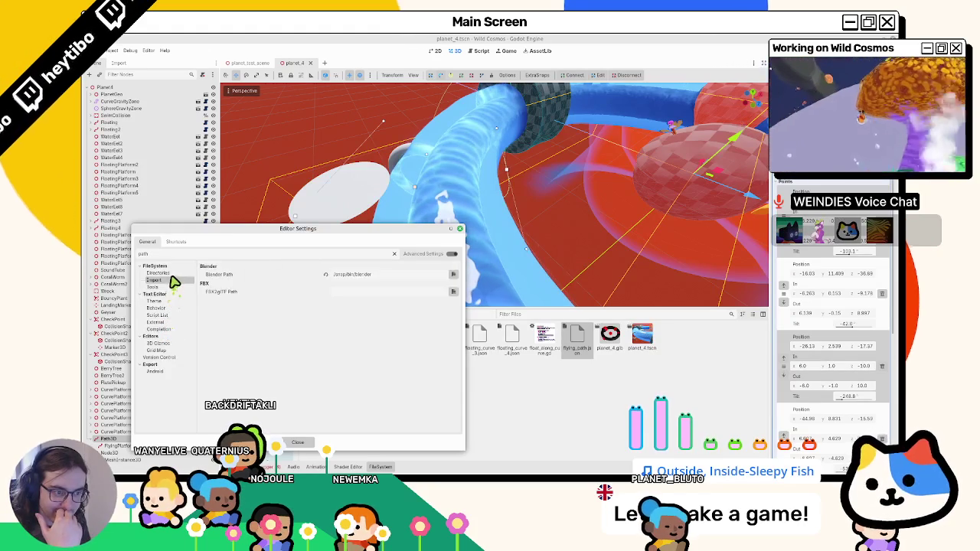
{"action": "left_click", "coordinate": [170, 280]}
{"action": "left_click", "coordinate": [169, 288]}
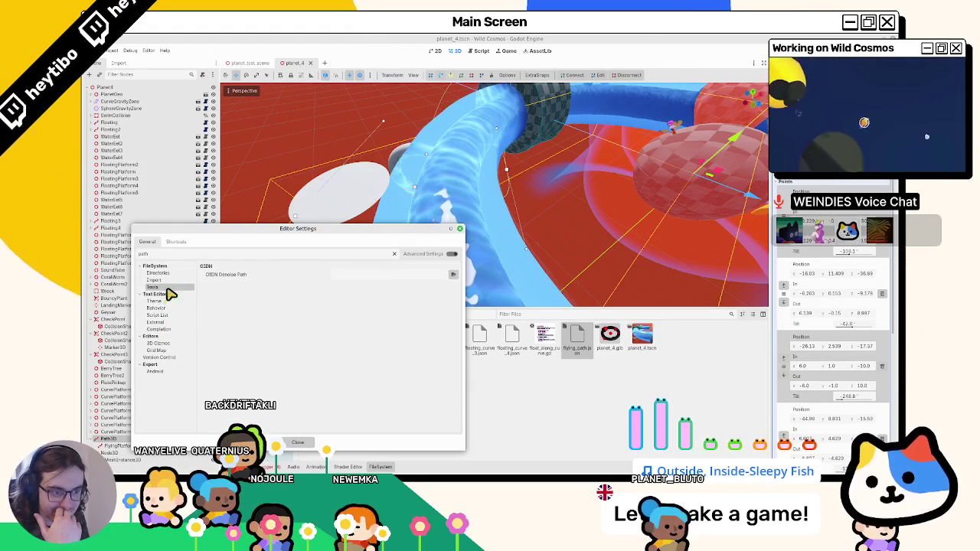
{"action": "left_click", "coordinate": [173, 331]}
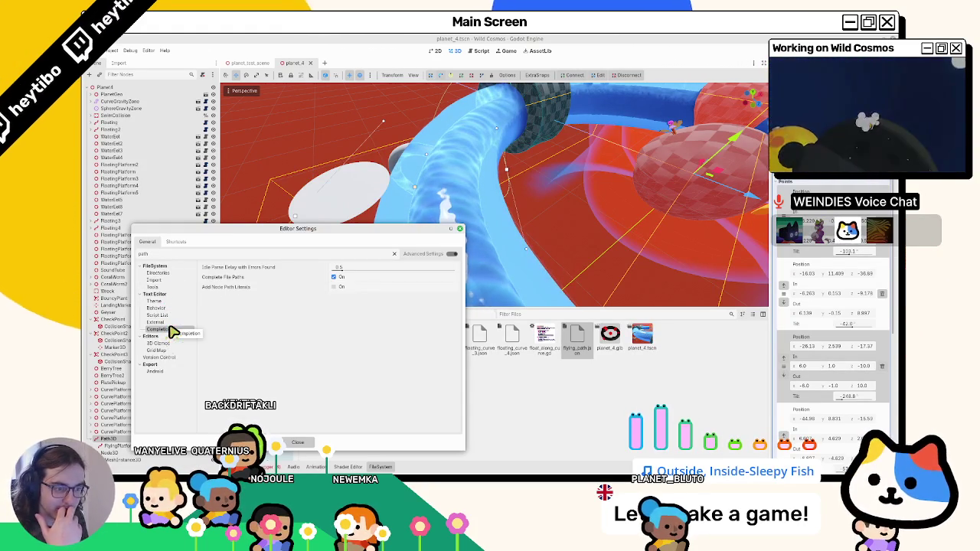
{"action": "left_click", "coordinate": [169, 344]}
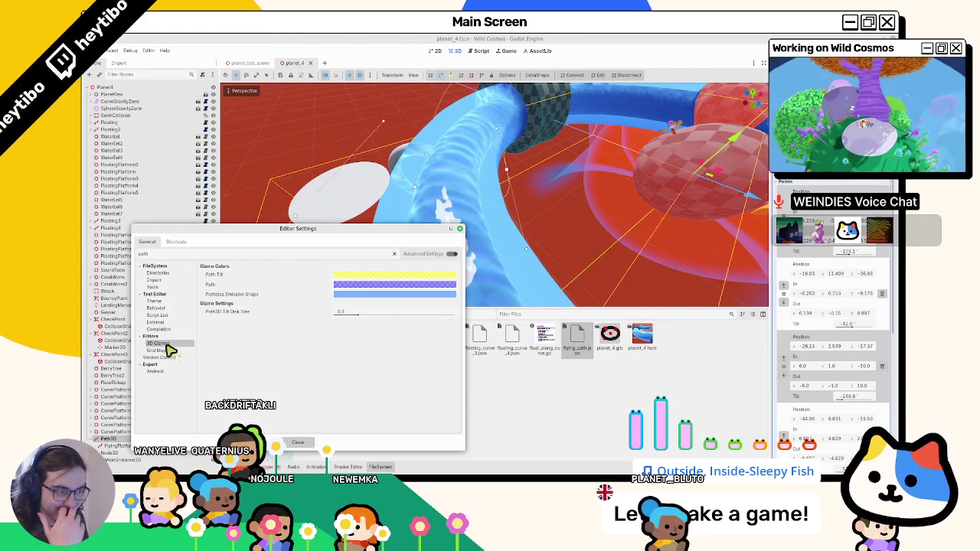
{"action": "left_click_drag", "start_coordinate": [371, 320], "coordinate": [325, 316]}
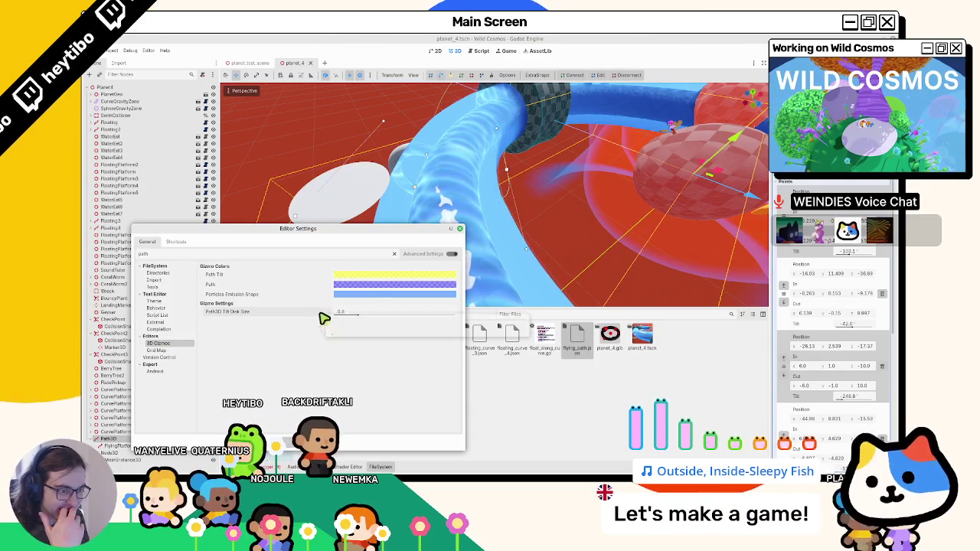
Rotate the path point's tilt disk in the viewport so its tilt reads 58.8.
{"action": "left_click", "coordinate": [461, 229]}
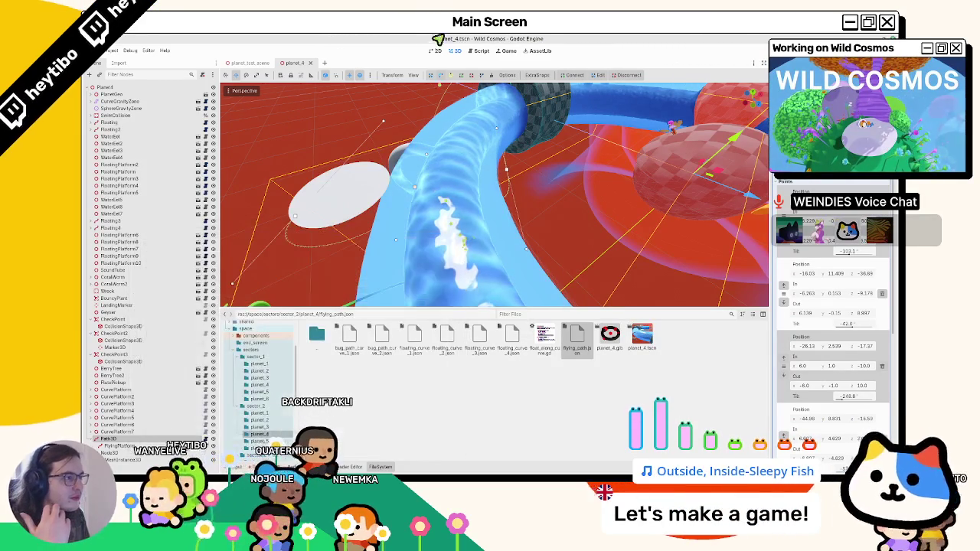
{"action": "scroll", "coordinate": [509, 179], "scroll_direction": "up", "scroll_amount": 3}
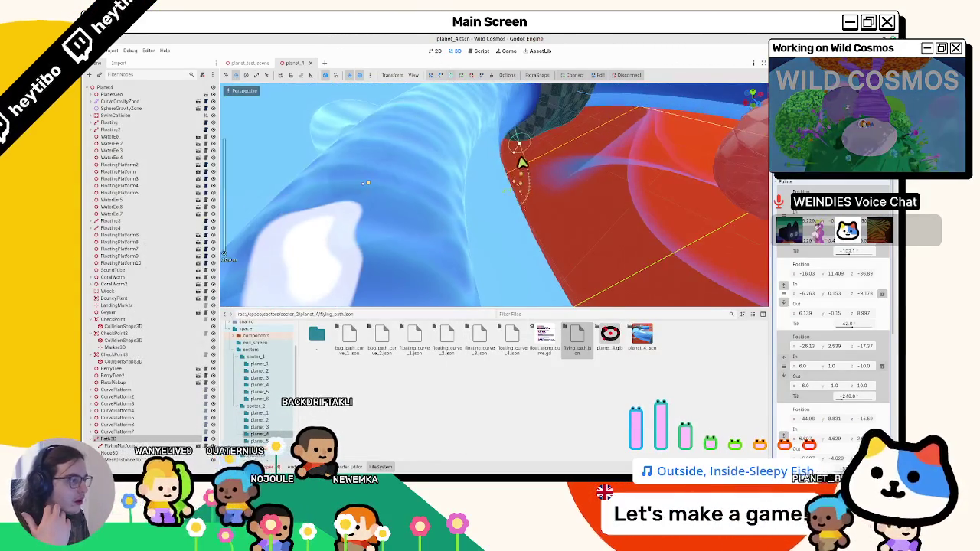
{"action": "mouse_move", "coordinate": [518, 153]}
{"action": "left_mouse_down"}
{"action": "mouse_move", "coordinate": [523, 179]}
{"action": "mouse_move", "coordinate": [483, 179]}
{"action": "mouse_move", "coordinate": [520, 184]}
{"action": "mouse_move", "coordinate": [215, 202]}
{"action": "left_mouse_up"}
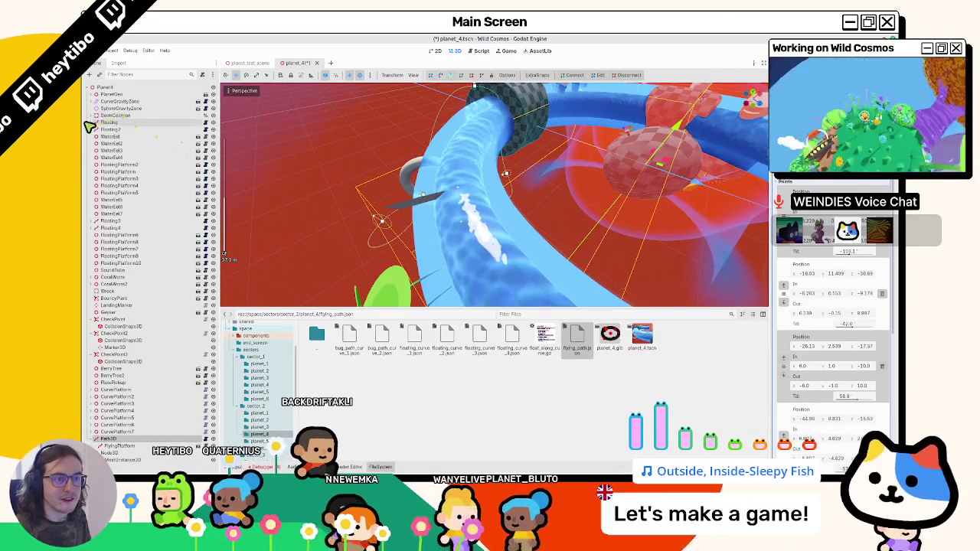
Clear the 'path' search filter in Editor Settings and close them again.
{"action": "left_click", "coordinate": [149, 50]}
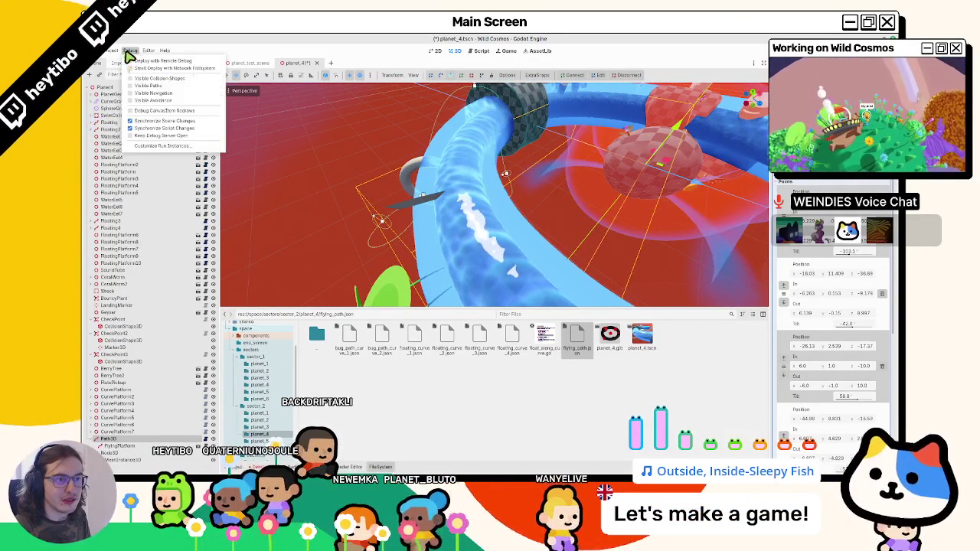
{"action": "left_click", "coordinate": [165, 62]}
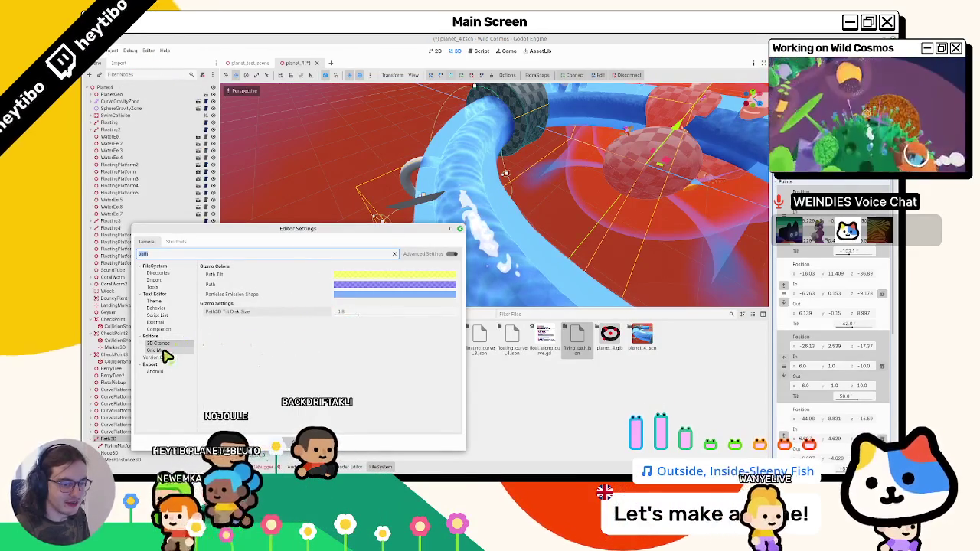
{"action": "left_click", "coordinate": [395, 254]}
{"action": "scroll", "coordinate": [270, 328], "scroll_direction": "down", "scroll_amount": 8}
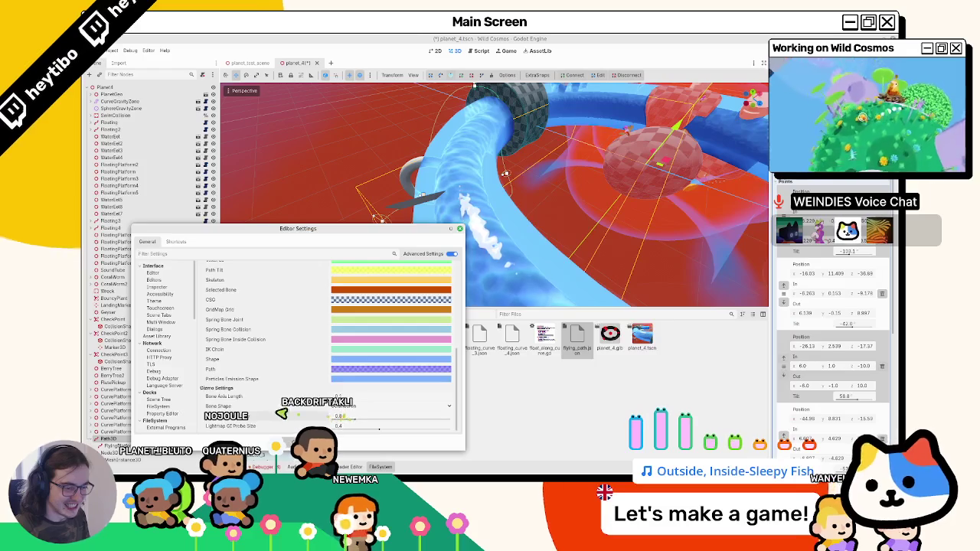
{"action": "key", "text": "Escape"}
{"action": "scroll", "coordinate": [452, 259], "scroll_direction": "up", "scroll_amount": 10}
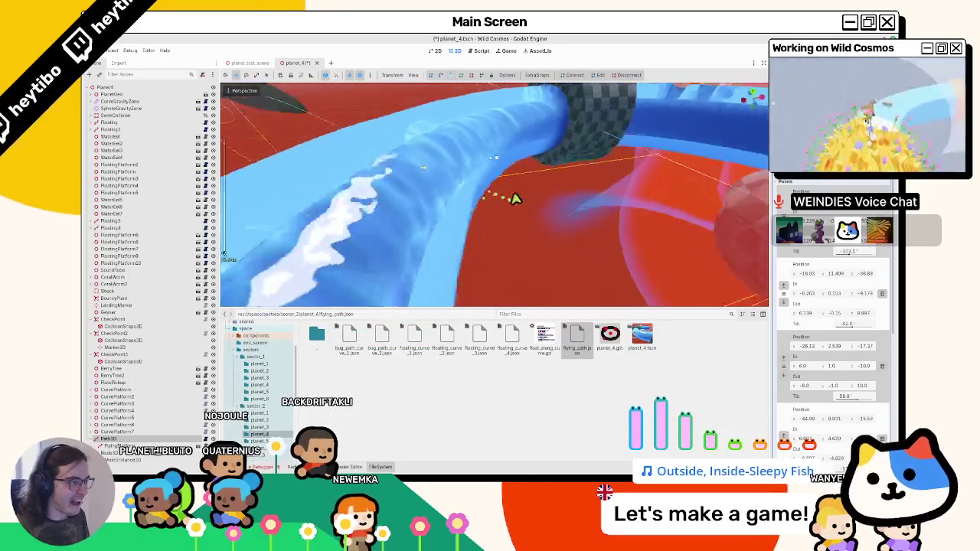
{"action": "scroll", "coordinate": [521, 195], "scroll_direction": "up", "scroll_amount": 5}
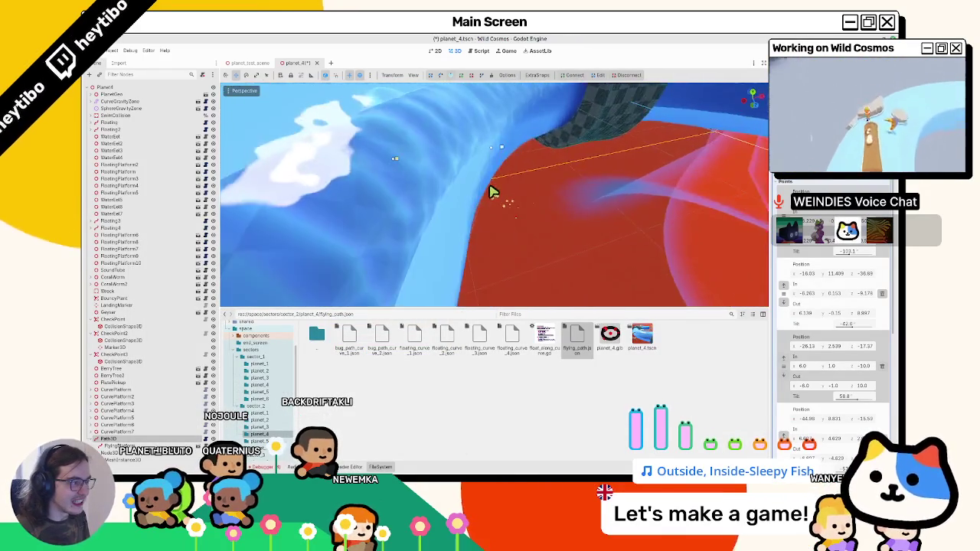
{"action": "mouse_move", "coordinate": [501, 161]}
{"action": "left_mouse_down"}
{"action": "mouse_move", "coordinate": [520, 166]}
{"action": "mouse_move", "coordinate": [286, 217]}
{"action": "mouse_move", "coordinate": [339, 190]}
{"action": "mouse_move", "coordinate": [416, 248]}
{"action": "mouse_move", "coordinate": [391, 222]}
{"action": "left_mouse_up"}
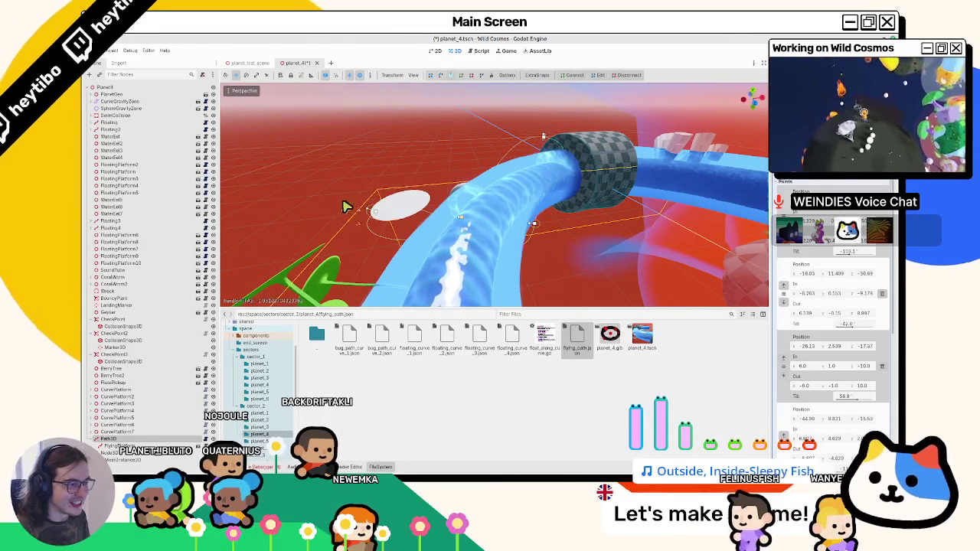
{"action": "mouse_move", "coordinate": [354, 207]}
{"action": "left_mouse_down"}
{"action": "mouse_move", "coordinate": [304, 212]}
{"action": "mouse_move", "coordinate": [291, 192]}
{"action": "mouse_move", "coordinate": [309, 188]}
{"action": "mouse_move", "coordinate": [298, 208]}
{"action": "mouse_move", "coordinate": [411, 199]}
{"action": "mouse_move", "coordinate": [521, 210]}
{"action": "mouse_move", "coordinate": [508, 227]}
{"action": "mouse_move", "coordinate": [588, 234]}
{"action": "mouse_move", "coordinate": [577, 228]}
{"action": "mouse_move", "coordinate": [621, 254]}
{"action": "mouse_move", "coordinate": [609, 188]}
{"action": "mouse_move", "coordinate": [587, 210]}
{"action": "mouse_move", "coordinate": [501, 212]}
{"action": "mouse_move", "coordinate": [493, 267]}
{"action": "mouse_move", "coordinate": [444, 222]}
{"action": "mouse_move", "coordinate": [452, 229]}
{"action": "left_mouse_up"}
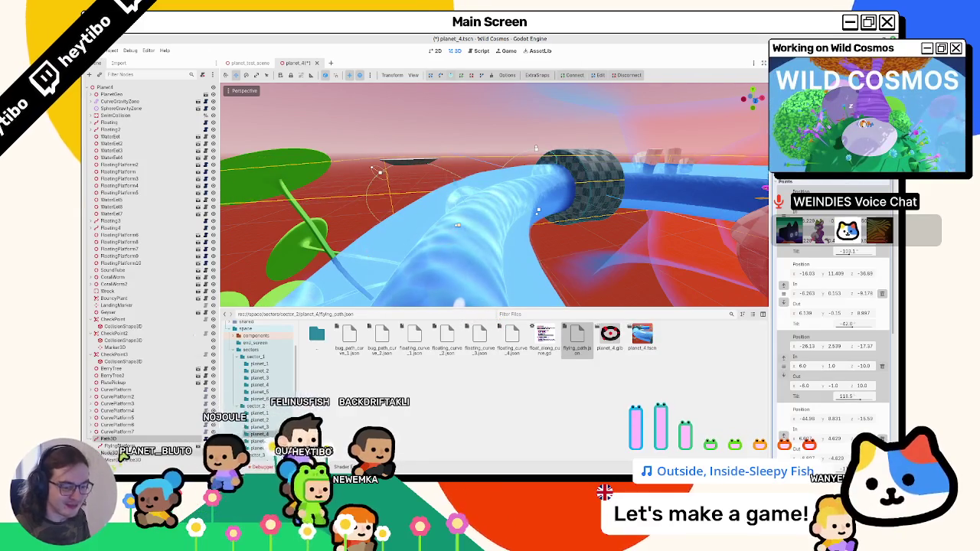
{"action": "left_click", "coordinate": [406, 161]}
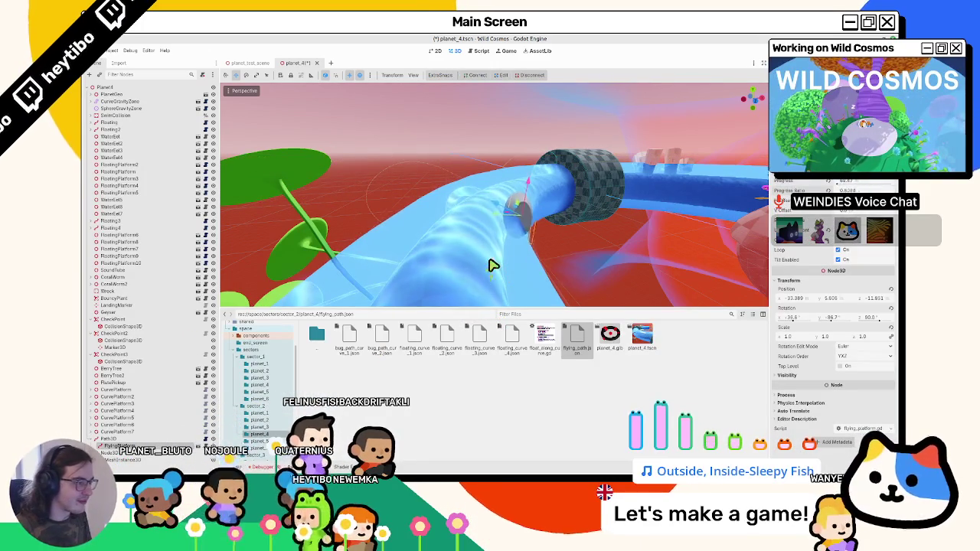
{"action": "left_click_drag", "start_coordinate": [493, 265], "coordinate": [536, 230]}
{"action": "left_click", "coordinate": [117, 440]}
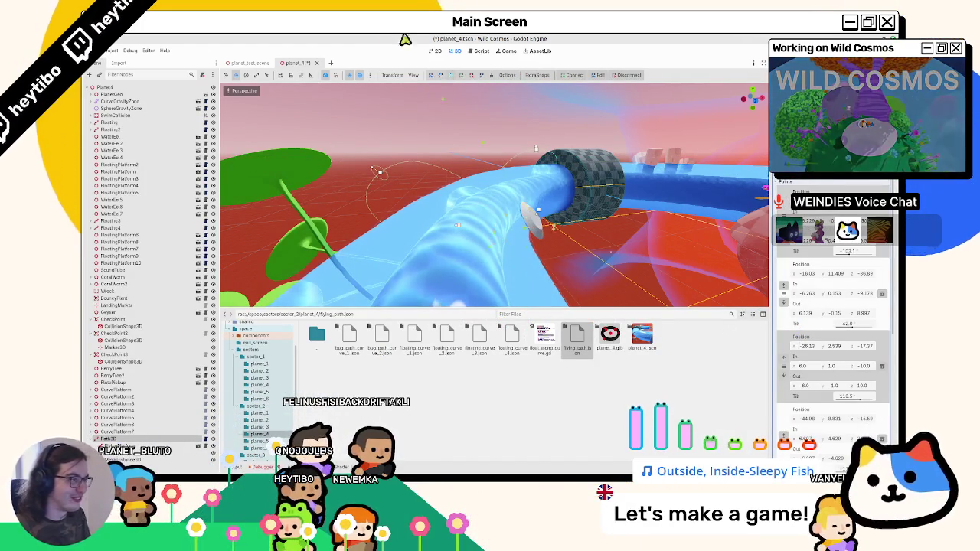
{"action": "mouse_move", "coordinate": [612, 244]}
{"action": "left_mouse_down"}
{"action": "mouse_move", "coordinate": [575, 243]}
{"action": "mouse_move", "coordinate": [560, 203]}
{"action": "mouse_move", "coordinate": [625, 213]}
{"action": "mouse_move", "coordinate": [238, 259]}
{"action": "left_mouse_up"}
{"action": "left_click", "coordinate": [115, 446]}
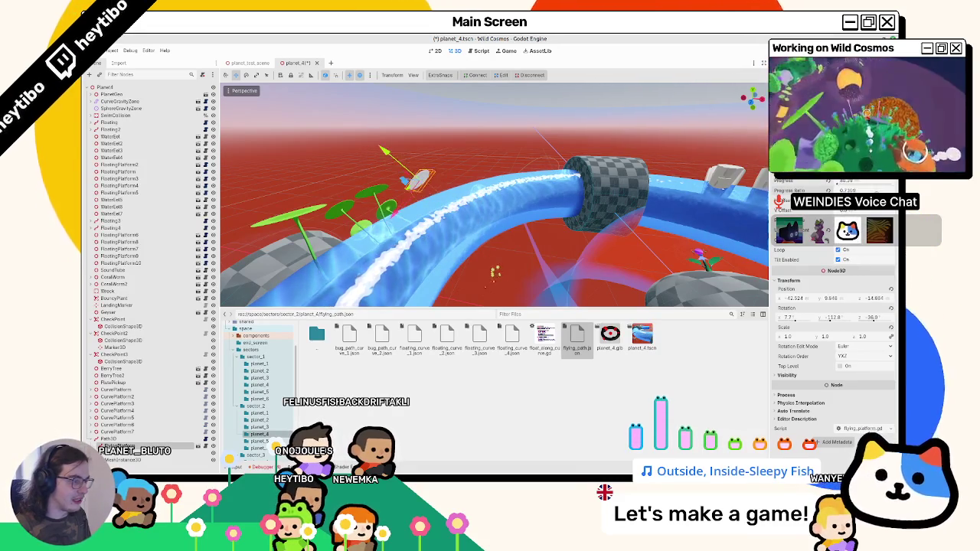
{"action": "left_click", "coordinate": [126, 439]}
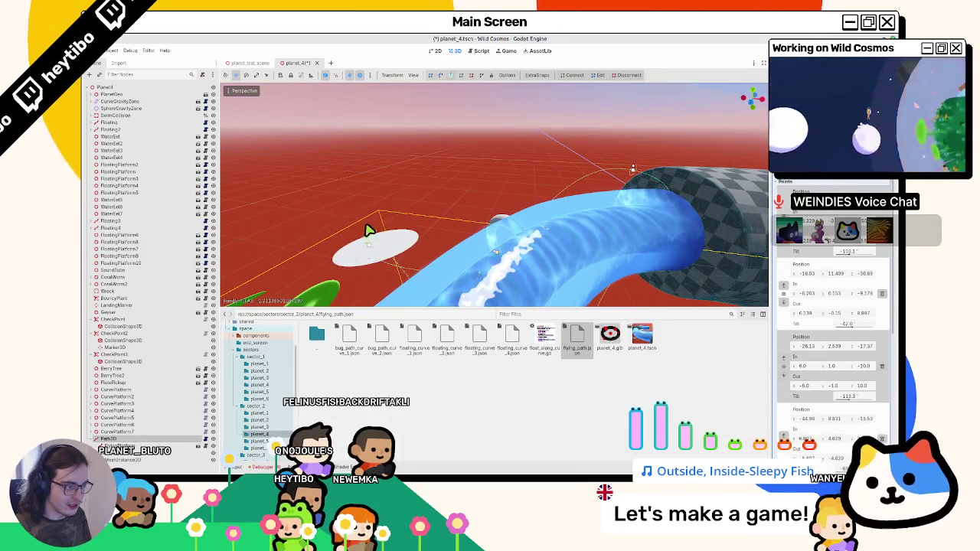
{"action": "key", "text": "f"}
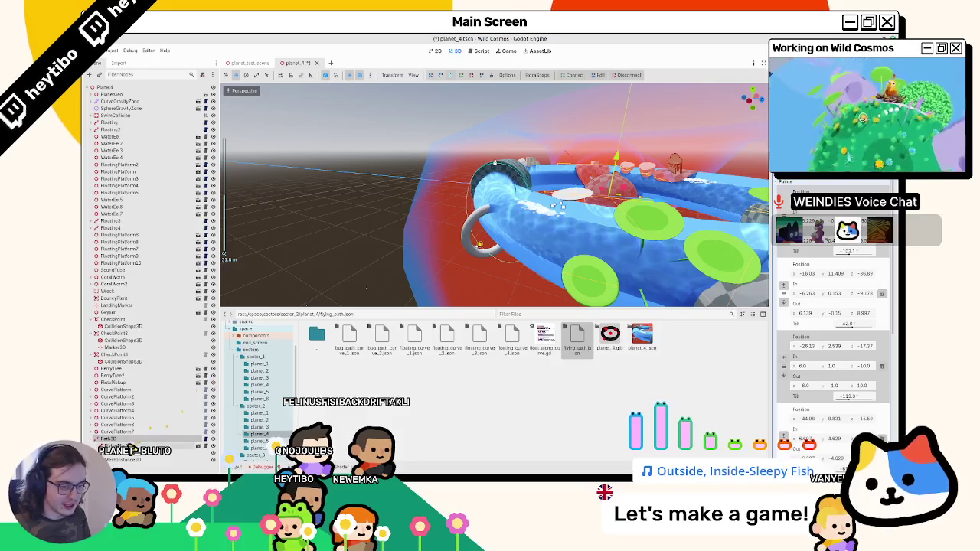
{"action": "left_click", "coordinate": [126, 445]}
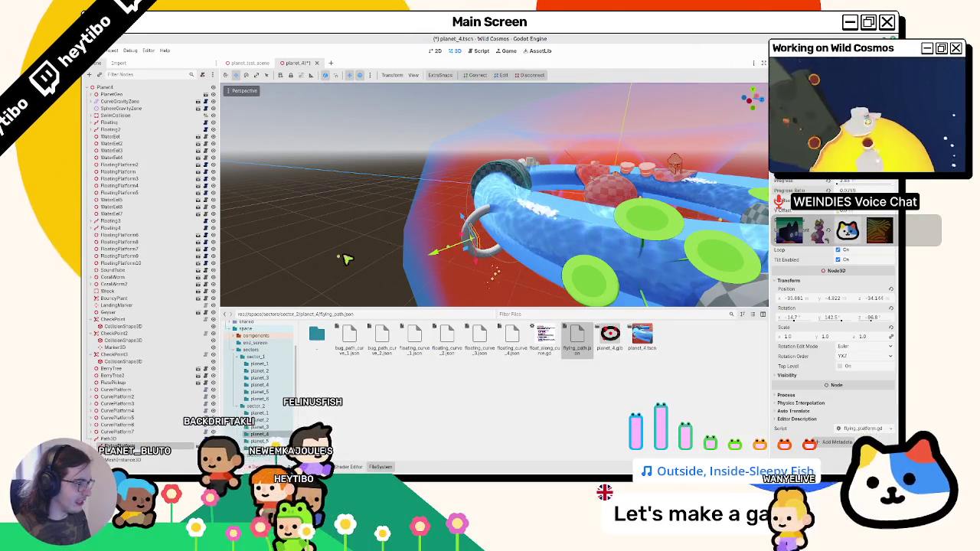
{"action": "scroll", "coordinate": [392, 212], "scroll_direction": "down", "scroll_amount": 3}
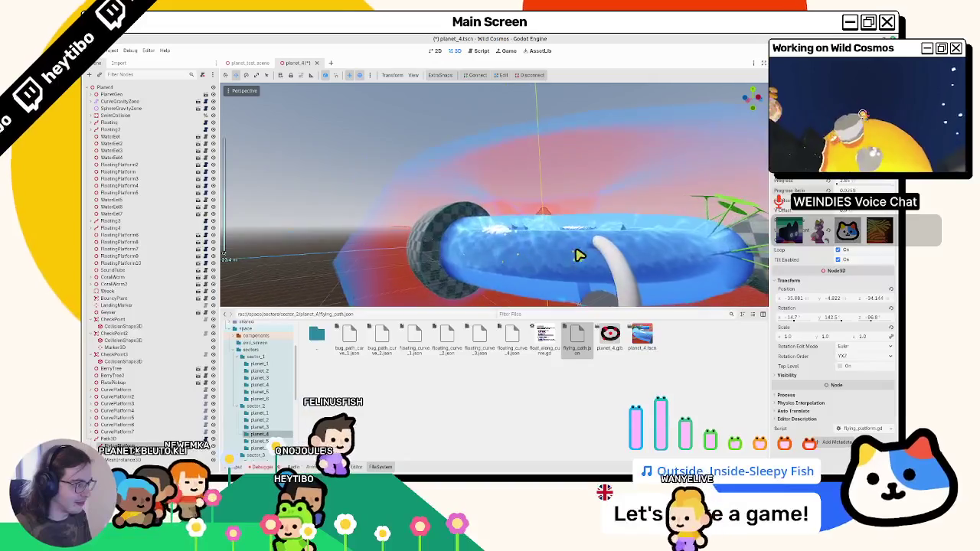
Set the ring's Material Override albedo colour to ff4000.
{"action": "left_click", "coordinate": [539, 230]}
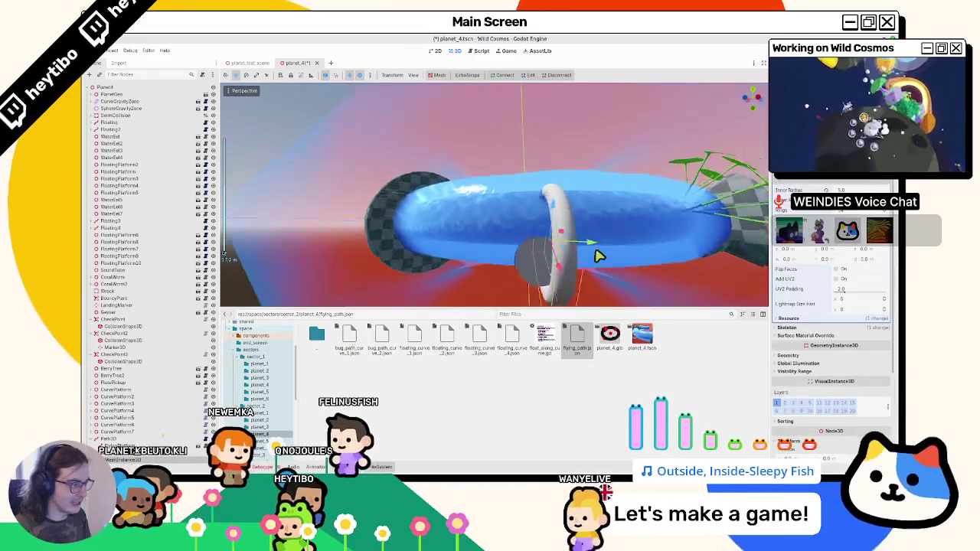
{"action": "left_click", "coordinate": [789, 356]}
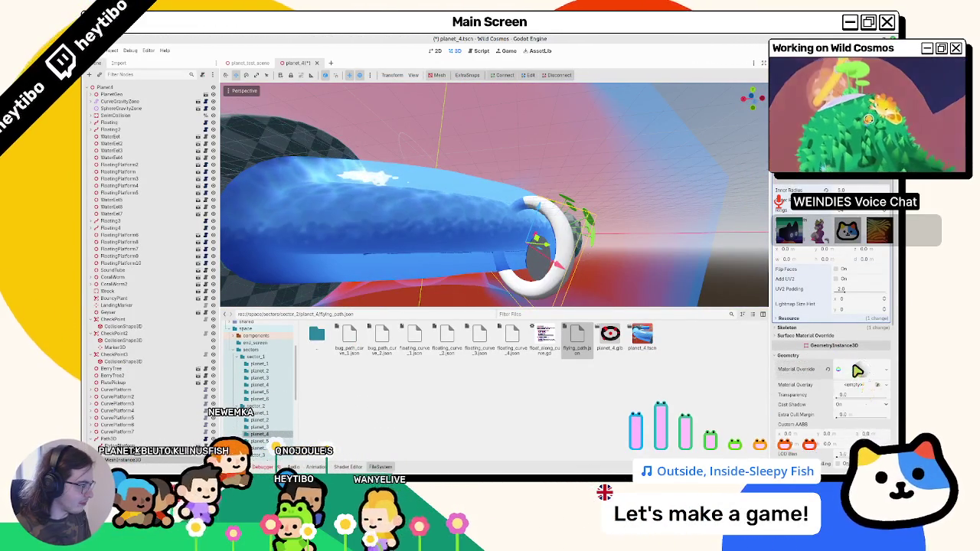
{"action": "left_click", "coordinate": [854, 365]}
{"action": "left_click", "coordinate": [791, 320]}
{"action": "left_click", "coordinate": [850, 327]}
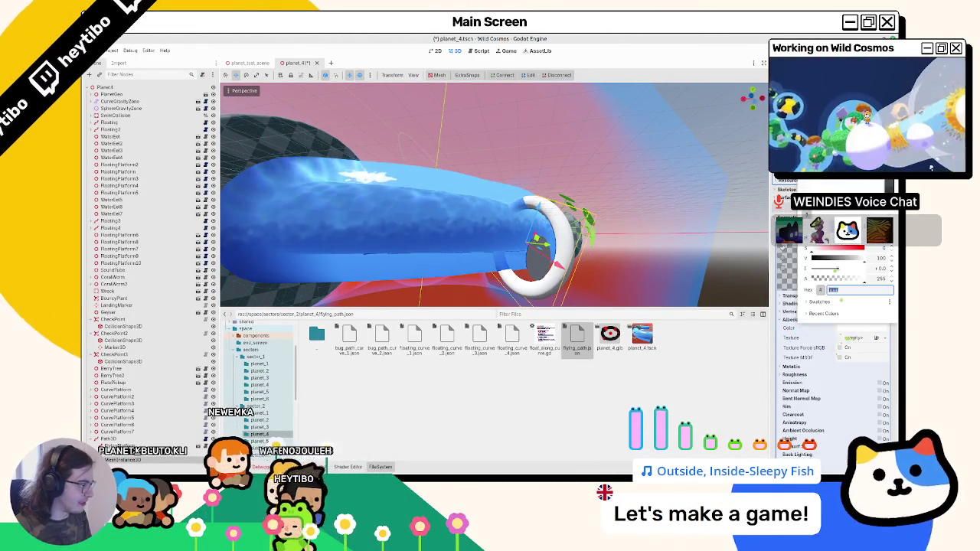
{"action": "type", "text": "ff4000"}
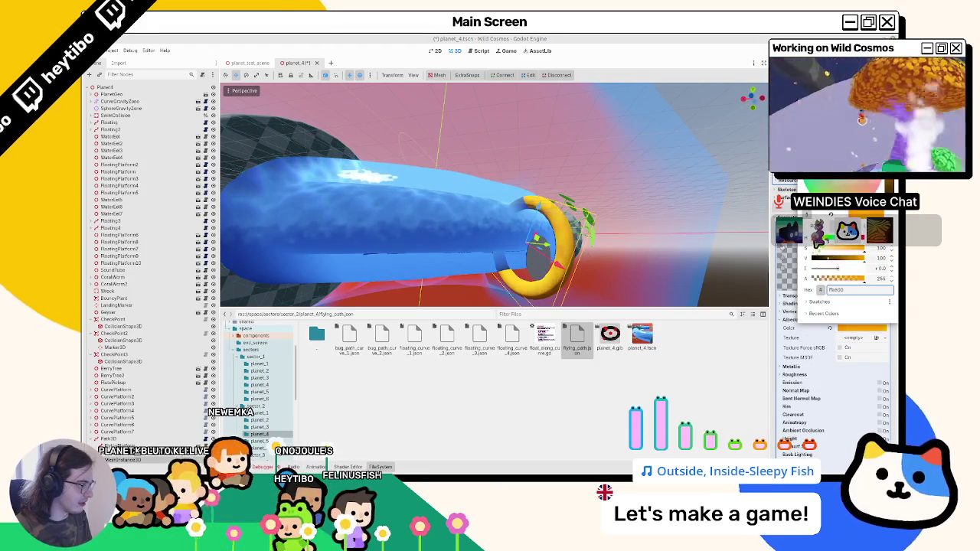
{"action": "type", "text": "ff6600"}
{"action": "type", "text": "ff4000"}
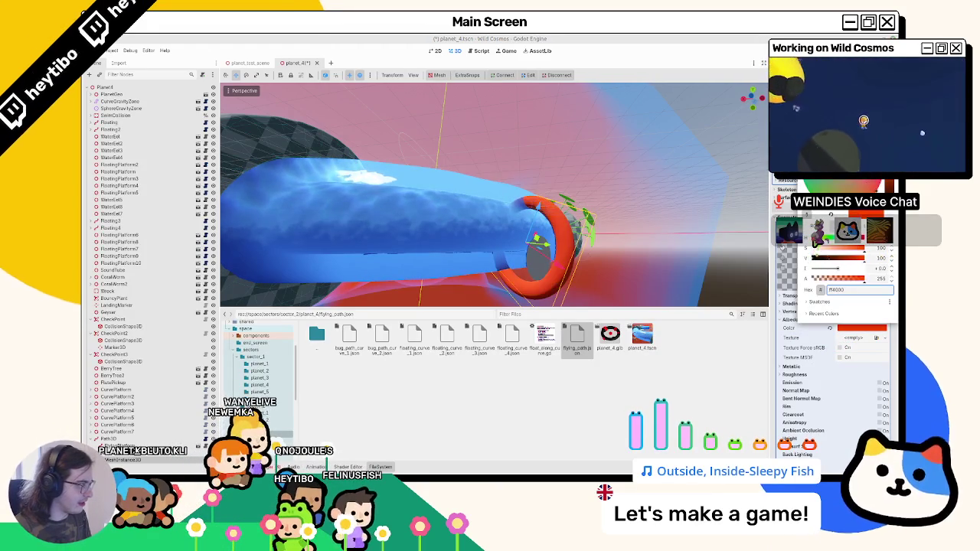
Save planet_4, then select and frame CurvePlatform7.
{"action": "mouse_move", "coordinate": [663, 211]}
{"action": "left_mouse_down"}
{"action": "mouse_move", "coordinate": [514, 237]}
{"action": "mouse_move", "coordinate": [529, 219]}
{"action": "mouse_move", "coordinate": [473, 218]}
{"action": "mouse_move", "coordinate": [501, 219]}
{"action": "mouse_move", "coordinate": [497, 262]}
{"action": "mouse_move", "coordinate": [224, 255]}
{"action": "left_mouse_up"}
{"action": "key", "text": "ctrl+s"}
{"action": "double_click", "coordinate": [115, 432]}
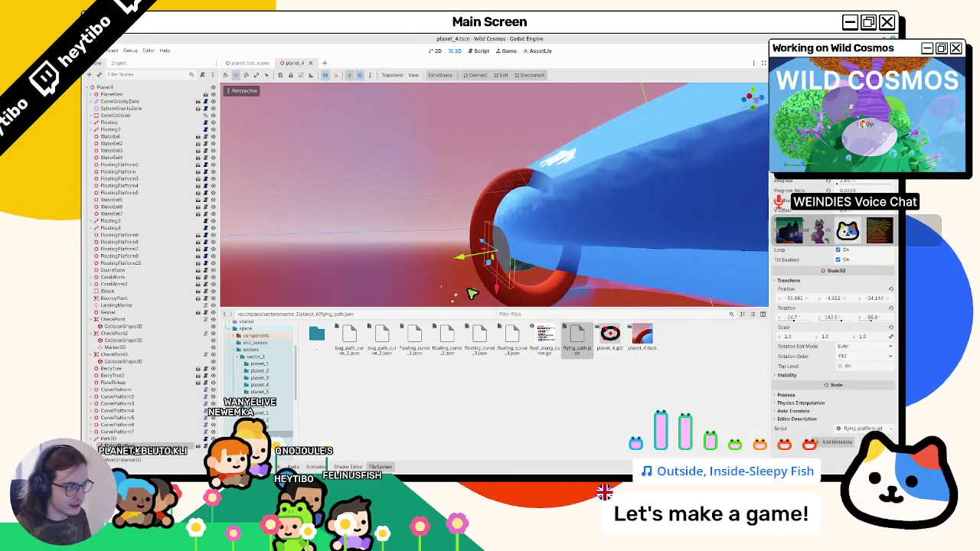
Drag CurvePlatform7's Path3D point at the red ring to reshape the tube through it.
{"action": "left_click", "coordinate": [114, 439]}
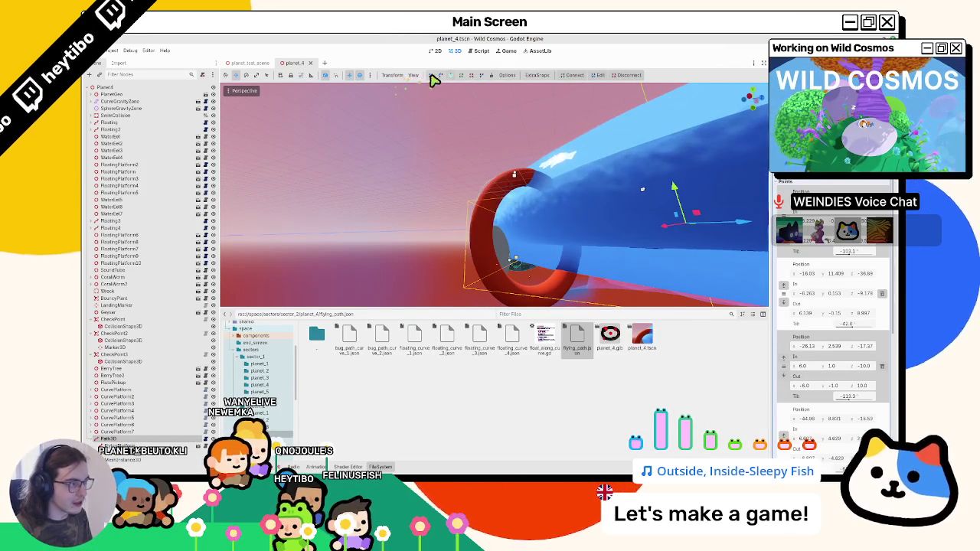
{"action": "left_click", "coordinate": [517, 264]}
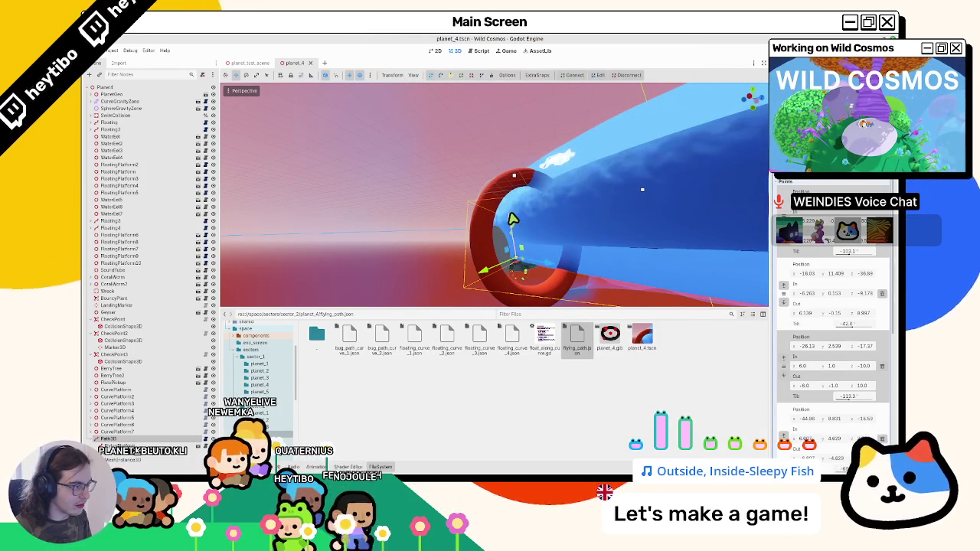
{"action": "mouse_move", "coordinate": [512, 219]}
{"action": "left_mouse_down"}
{"action": "mouse_move", "coordinate": [473, 276]}
{"action": "mouse_move", "coordinate": [454, 259]}
{"action": "mouse_move", "coordinate": [443, 263]}
{"action": "left_mouse_up"}
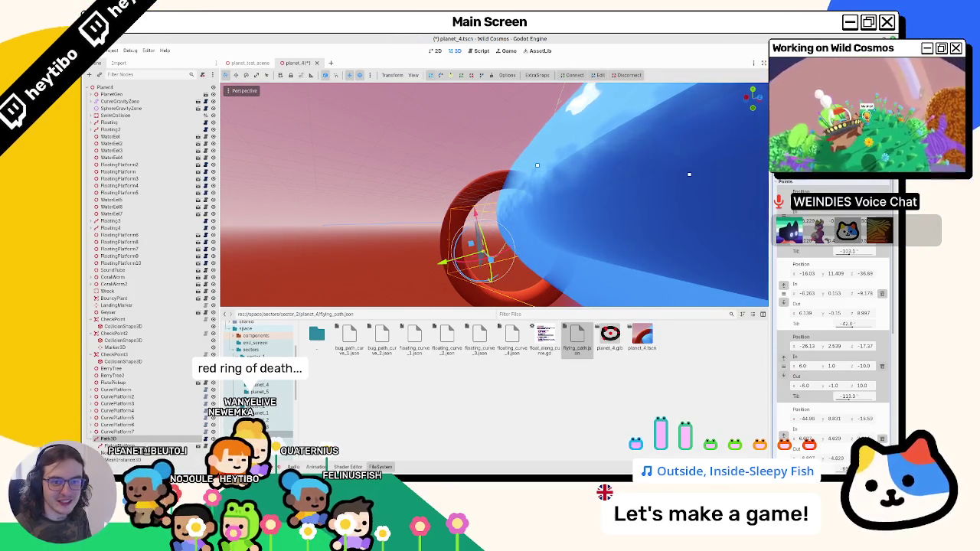
{"action": "left_click_drag", "start_coordinate": [490, 192], "coordinate": [421, 157]}
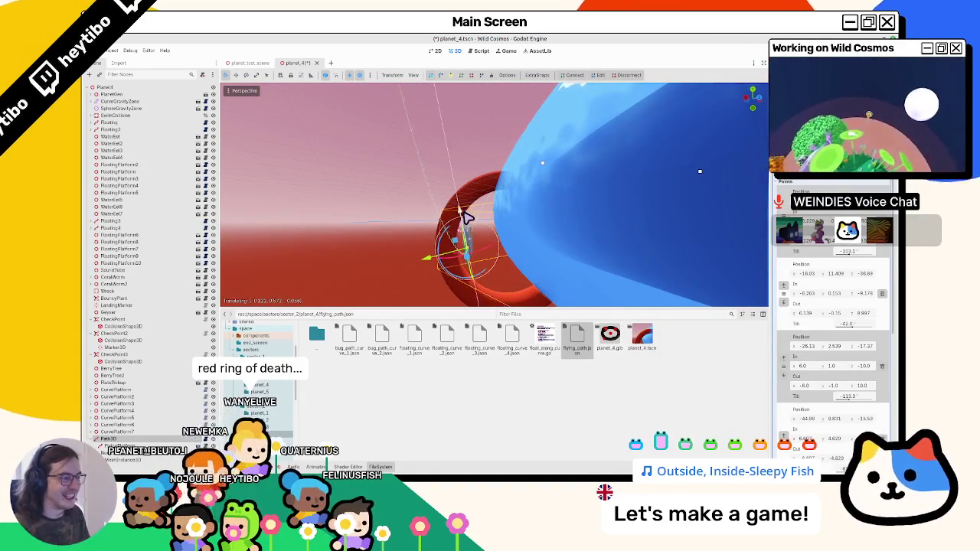
{"action": "mouse_move", "coordinate": [488, 219]}
{"action": "left_mouse_down"}
{"action": "mouse_move", "coordinate": [669, 212]}
{"action": "mouse_move", "coordinate": [509, 227]}
{"action": "mouse_move", "coordinate": [514, 219]}
{"action": "left_mouse_up"}
Run a playtest of planet_4 in the Wild Cosmos (DEBUG) window, then close it.
{"action": "key", "text": "F5"}
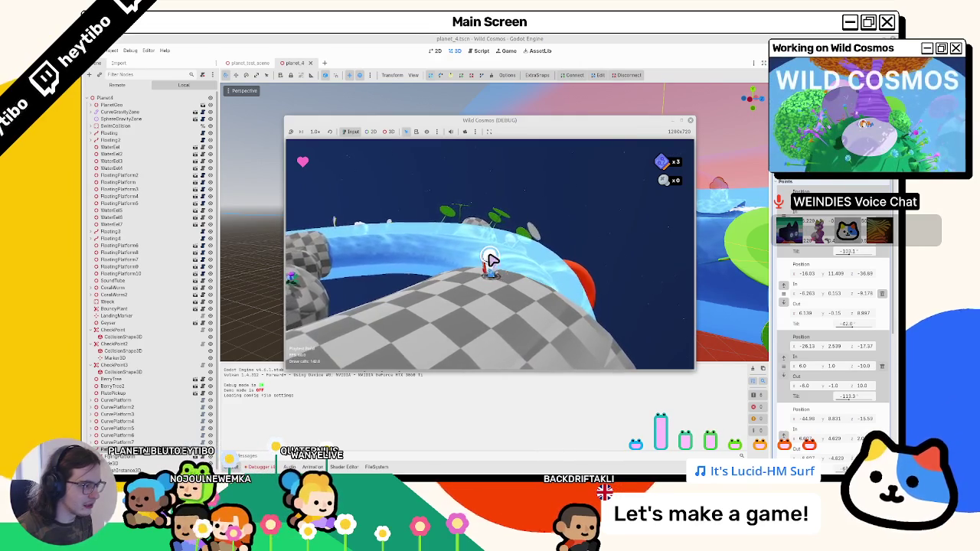
{"action": "left_click", "coordinate": [691, 121]}
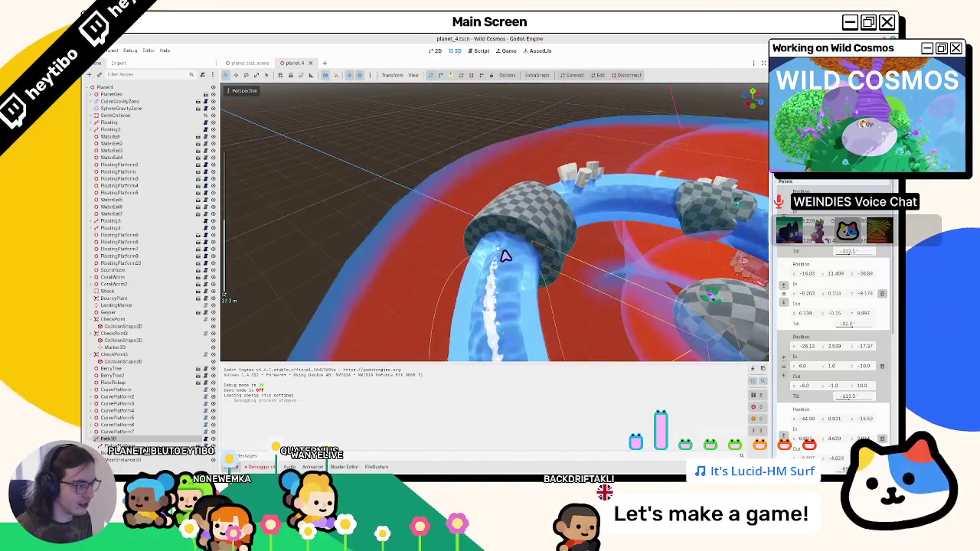
Frame the selected curve point and move it to roughly (-11.14, 13.068, -38.41).
{"action": "mouse_move", "coordinate": [513, 263]}
{"action": "left_mouse_down"}
{"action": "mouse_move", "coordinate": [544, 270]}
{"action": "mouse_move", "coordinate": [475, 217]}
{"action": "left_mouse_up"}
{"action": "key", "text": "f"}
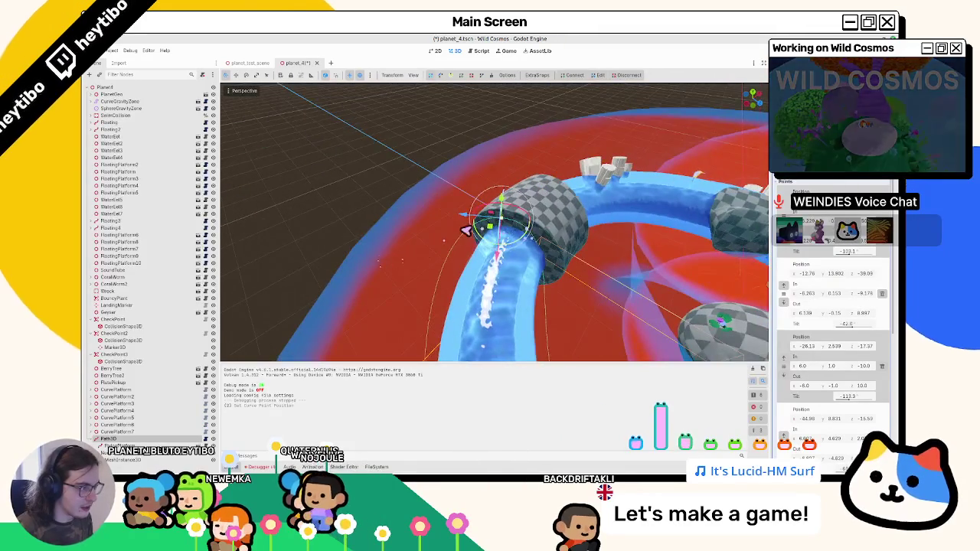
{"action": "scroll", "coordinate": [496, 243], "scroll_direction": "up", "scroll_amount": 2}
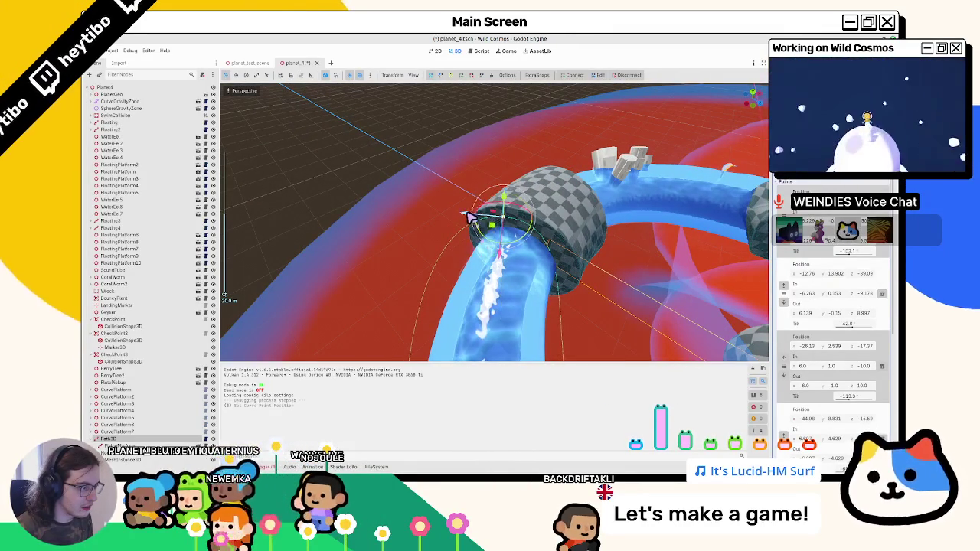
{"action": "left_click_drag", "start_coordinate": [469, 217], "coordinate": [478, 220]}
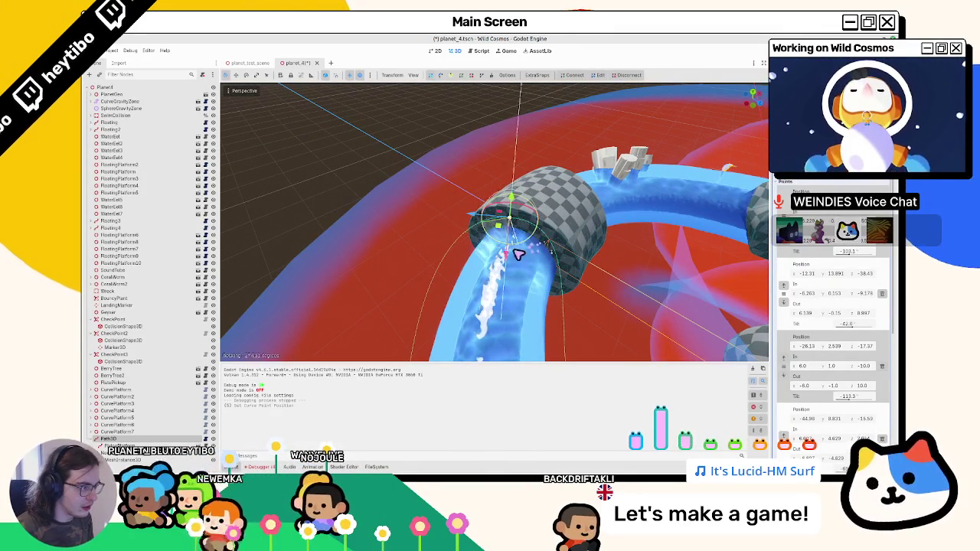
{"action": "scroll", "coordinate": [547, 234], "scroll_direction": "up", "scroll_amount": 2}
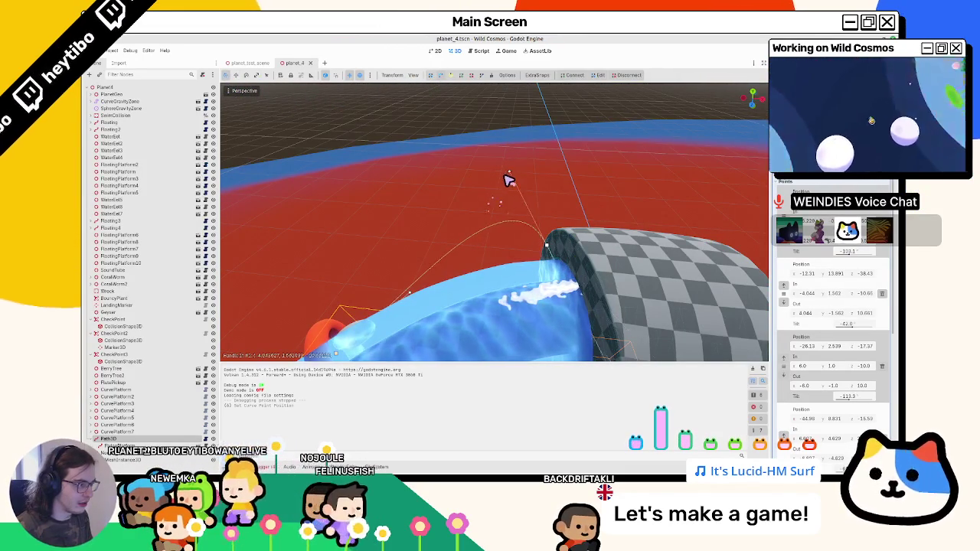
{"action": "scroll", "coordinate": [530, 221], "scroll_direction": "down", "scroll_amount": 5}
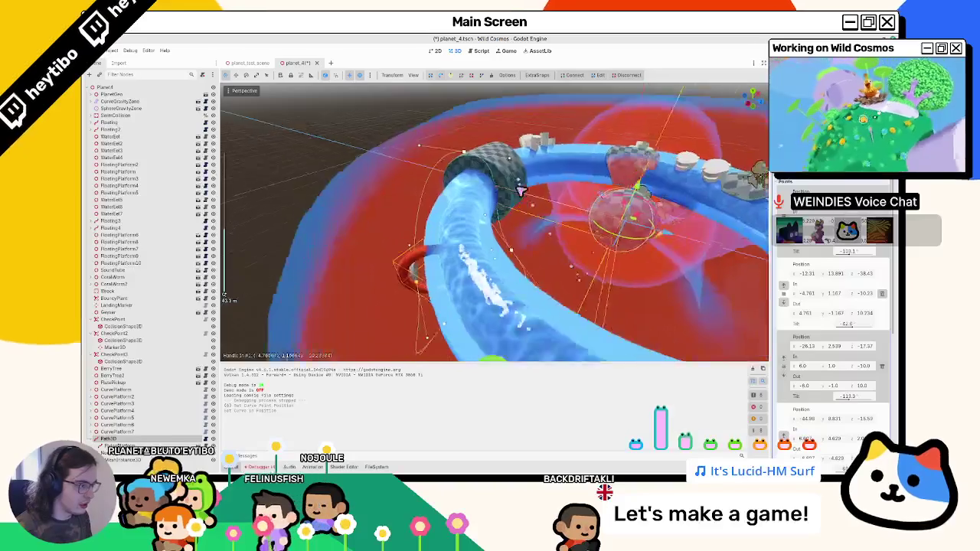
{"action": "mouse_move", "coordinate": [499, 245]}
{"action": "left_mouse_down"}
{"action": "mouse_move", "coordinate": [567, 256]}
{"action": "mouse_move", "coordinate": [420, 251]}
{"action": "left_mouse_up"}
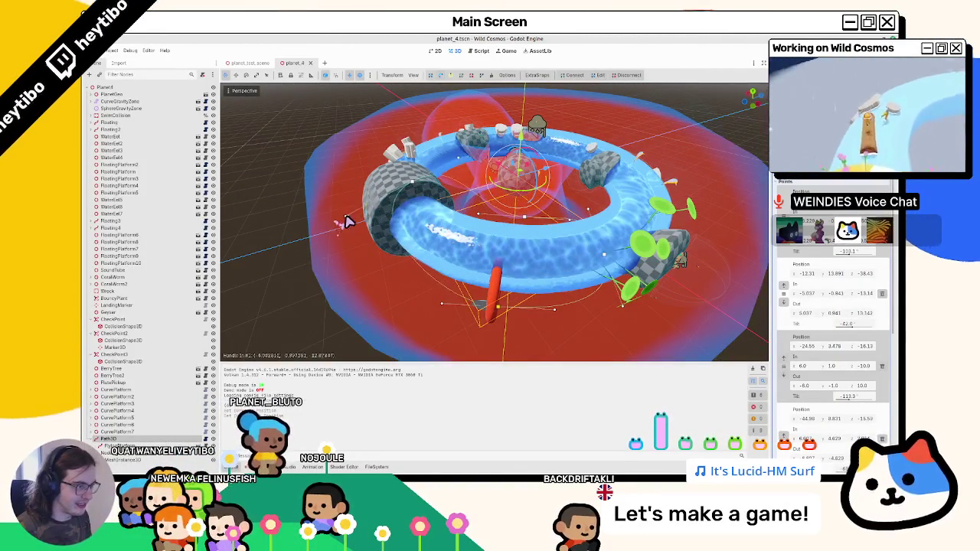
Drag the point's In/Out handles to reshape the tube's curve around the ring.
{"action": "left_click_drag", "start_coordinate": [347, 220], "coordinate": [405, 225]}
{"action": "scroll", "coordinate": [405, 226], "scroll_direction": "up", "scroll_amount": 4}
{"action": "mouse_move", "coordinate": [465, 215]}
{"action": "left_mouse_down"}
{"action": "mouse_move", "coordinate": [488, 237]}
{"action": "mouse_move", "coordinate": [476, 287]}
{"action": "mouse_move", "coordinate": [390, 278]}
{"action": "mouse_move", "coordinate": [224, 155]}
{"action": "mouse_move", "coordinate": [256, 227]}
{"action": "mouse_move", "coordinate": [304, 192]}
{"action": "mouse_move", "coordinate": [418, 179]}
{"action": "left_mouse_up"}
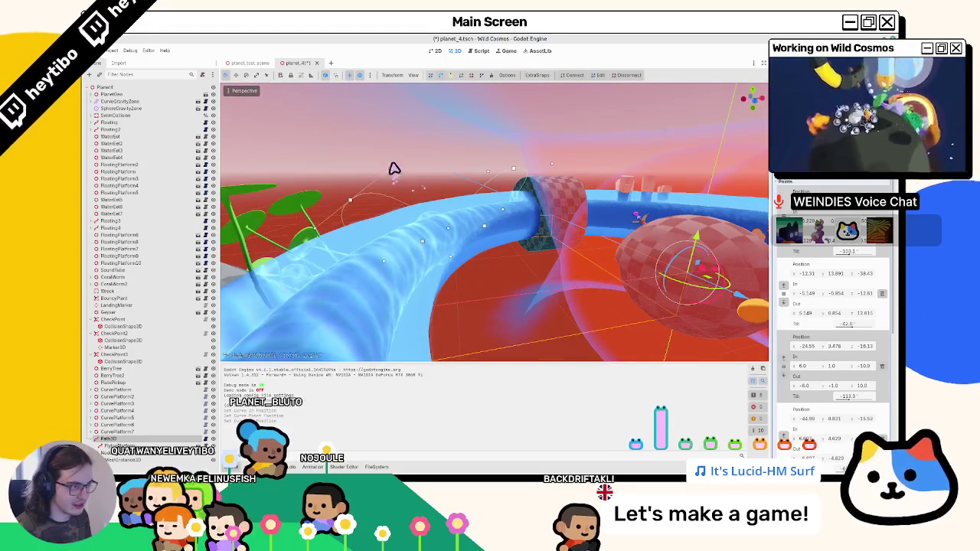
{"action": "left_click_drag", "start_coordinate": [455, 266], "coordinate": [554, 311]}
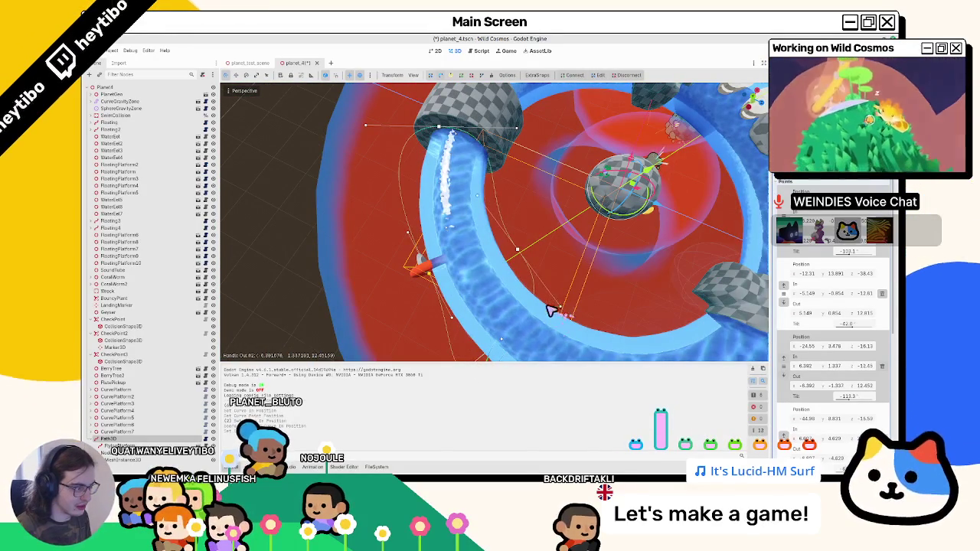
{"action": "mouse_move", "coordinate": [487, 211]}
{"action": "left_mouse_down"}
{"action": "mouse_move", "coordinate": [564, 145]}
{"action": "mouse_move", "coordinate": [606, 124]}
{"action": "mouse_move", "coordinate": [514, 185]}
{"action": "mouse_move", "coordinate": [510, 237]}
{"action": "mouse_move", "coordinate": [441, 247]}
{"action": "left_mouse_up"}
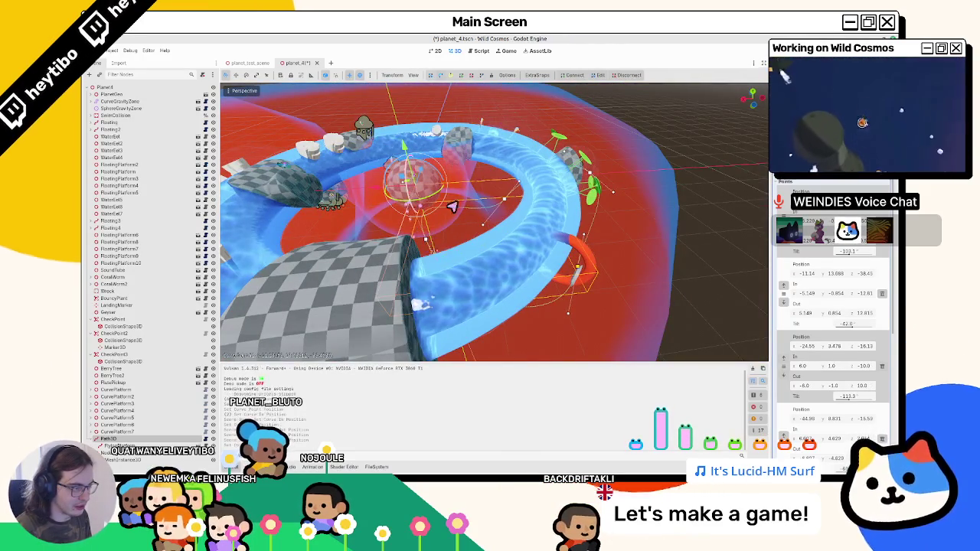
Save planet_4, inspect the ring from the side, and select the red ring's platform node.
{"action": "key", "text": "ctrl+s"}
{"action": "scroll", "coordinate": [406, 230], "scroll_direction": "down", "scroll_amount": 5}
{"action": "scroll", "coordinate": [388, 221], "scroll_direction": "up", "scroll_amount": 8}
{"action": "mouse_move", "coordinate": [388, 221]}
{"action": "left_mouse_down"}
{"action": "mouse_move", "coordinate": [477, 170]}
{"action": "mouse_move", "coordinate": [401, 243]}
{"action": "mouse_move", "coordinate": [376, 339]}
{"action": "mouse_move", "coordinate": [371, 160]}
{"action": "mouse_move", "coordinate": [413, 284]}
{"action": "mouse_move", "coordinate": [442, 273]}
{"action": "left_mouse_up"}
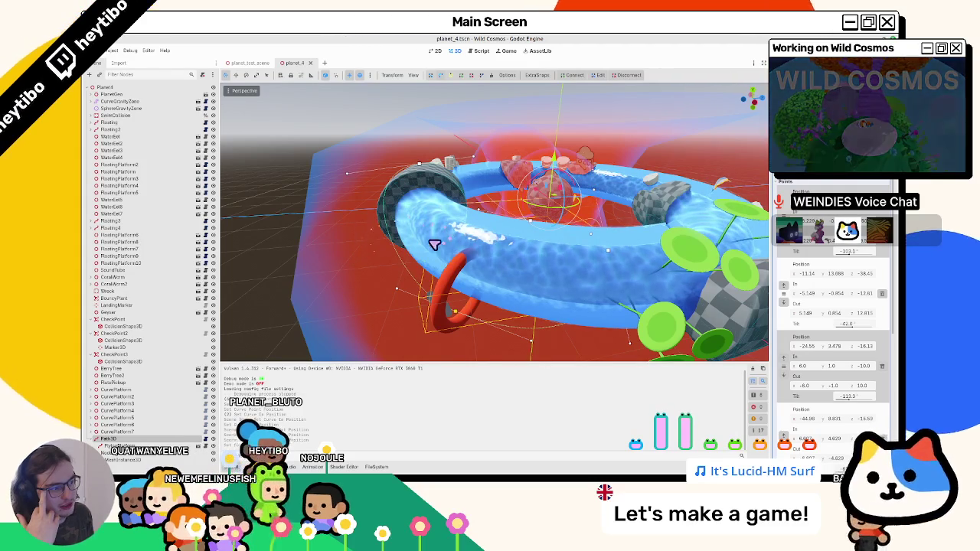
{"action": "left_click_drag", "start_coordinate": [398, 227], "coordinate": [477, 214]}
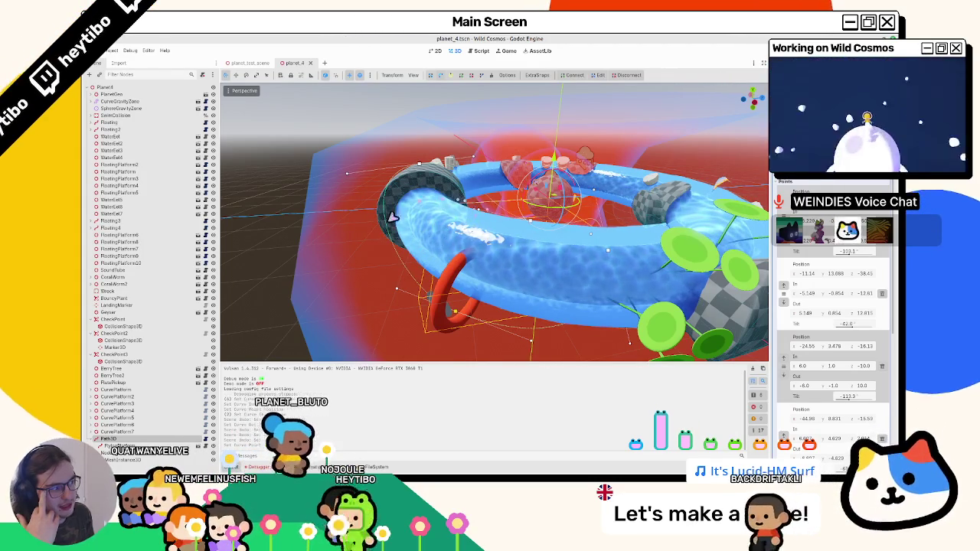
{"action": "mouse_move", "coordinate": [531, 271]}
{"action": "left_mouse_down"}
{"action": "mouse_move", "coordinate": [519, 228]}
{"action": "mouse_move", "coordinate": [562, 177]}
{"action": "mouse_move", "coordinate": [630, 232]}
{"action": "mouse_move", "coordinate": [602, 344]}
{"action": "mouse_move", "coordinate": [538, 291]}
{"action": "mouse_move", "coordinate": [529, 265]}
{"action": "left_mouse_up"}
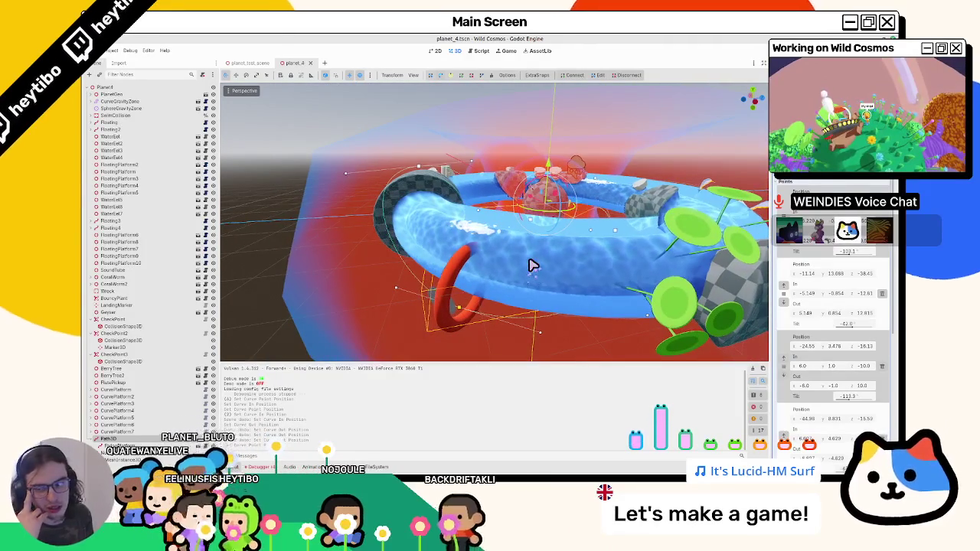
{"action": "left_click", "coordinate": [524, 267]}
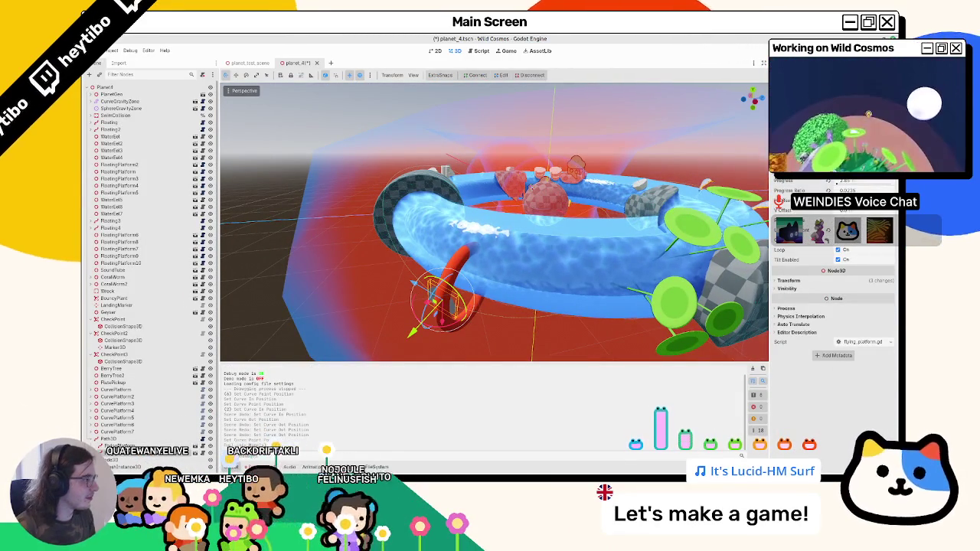
Playtest the tube and red ring again in the debug window, then stop the game.
{"action": "key", "text": "F5"}
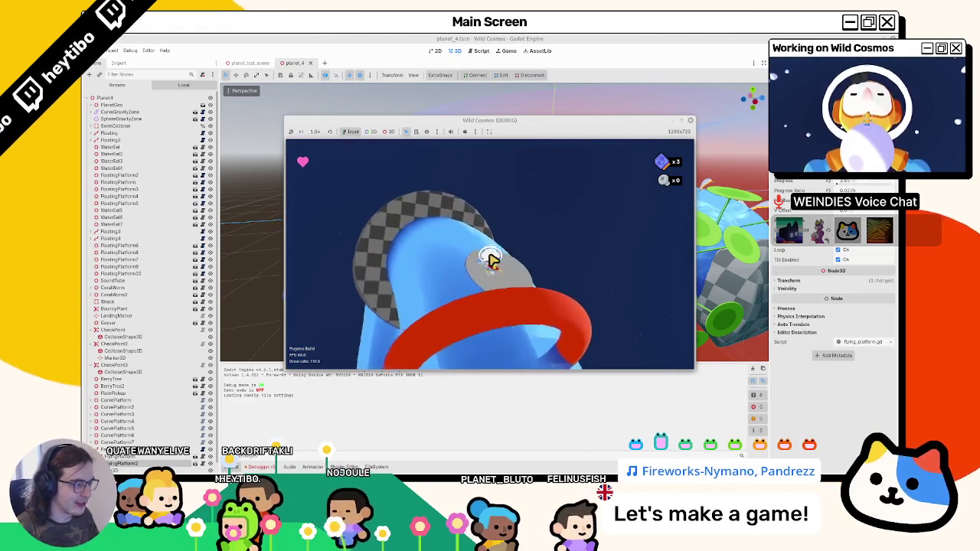
{"action": "key", "text": "F8"}
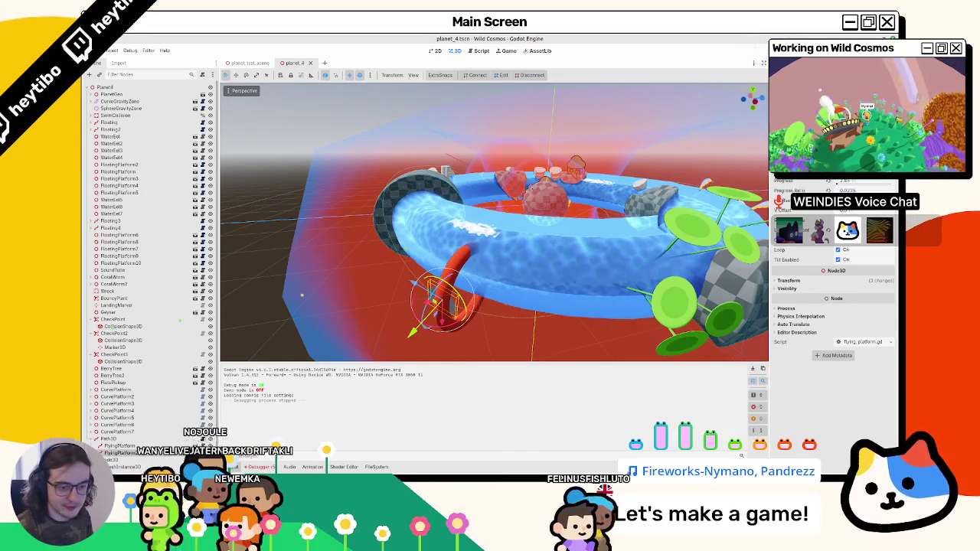
Add a HurtBox node to the red ring by searching 'hurt' in Create New Node.
{"action": "double_click", "coordinate": [122, 433]}
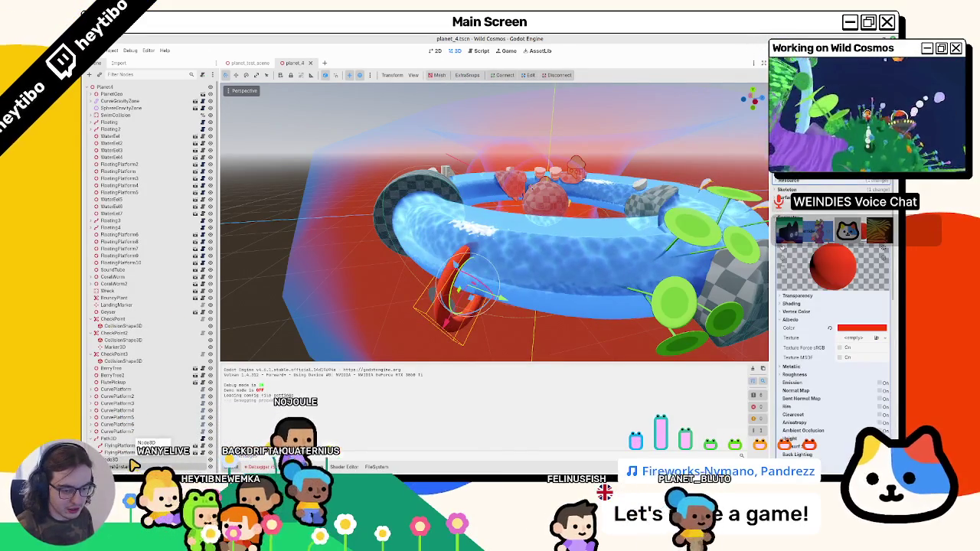
{"action": "key", "text": "ctrl+a"}
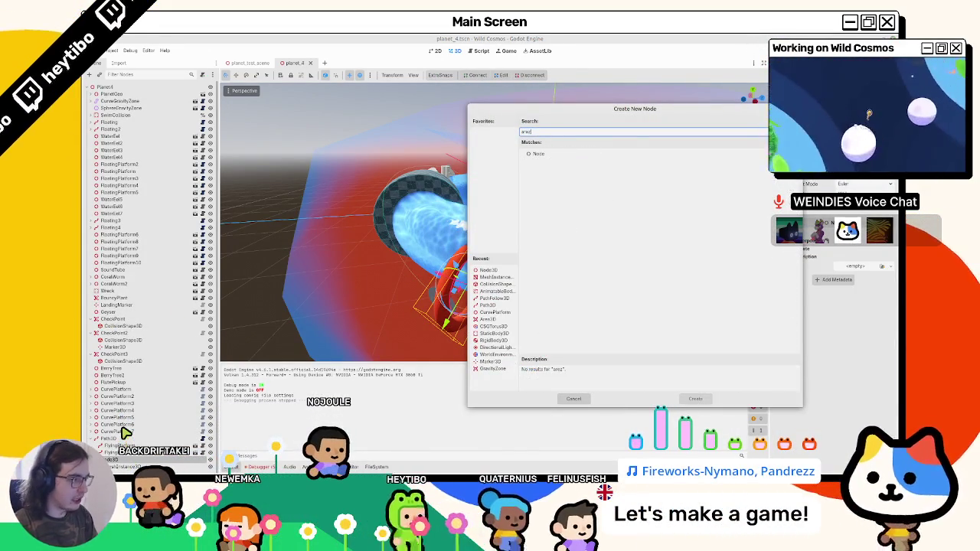
{"action": "key", "text": "Escape"}
{"action": "key", "text": "ctrl+shift+a"}
{"action": "key", "text": "Escape"}
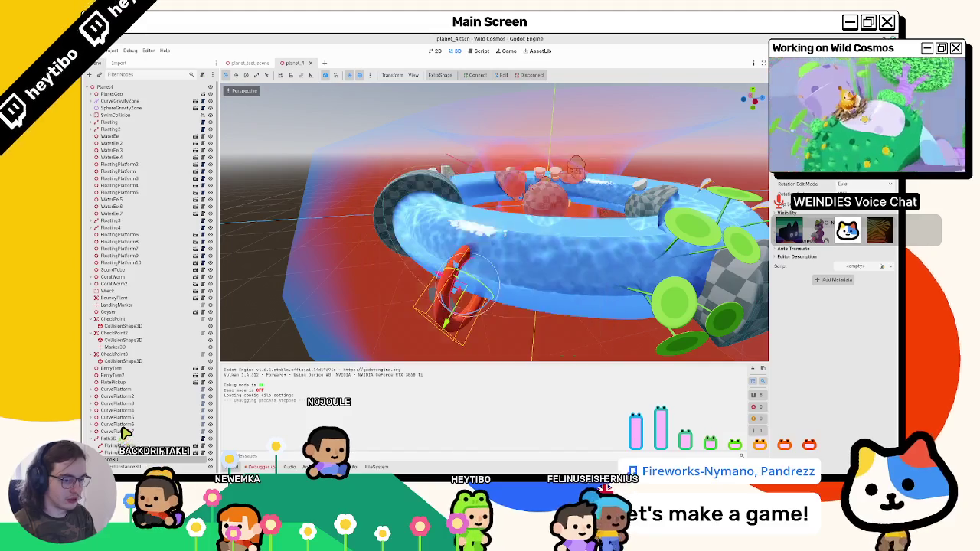
{"action": "key", "text": "ctrl+a"}
{"action": "type", "text": "hurt"}
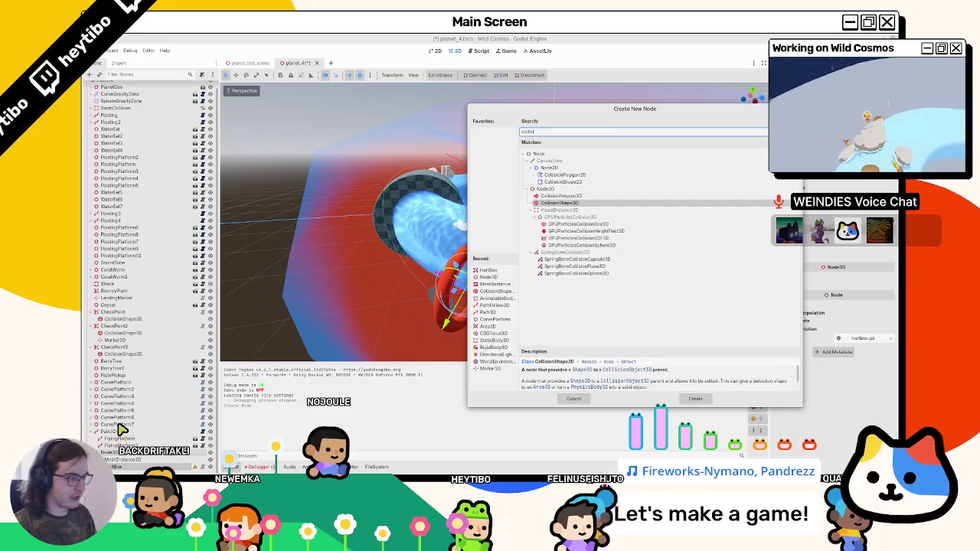
{"action": "key", "text": "Return"}
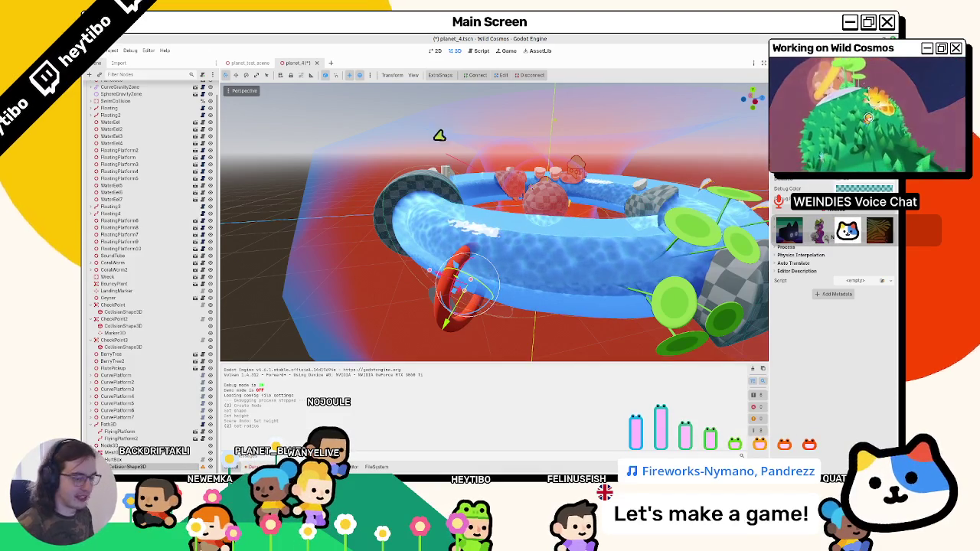
Check the HurtBox's Transform and CollisionShape3D around the ring, save planet_4, then undo once.
{"action": "left_click", "coordinate": [121, 465]}
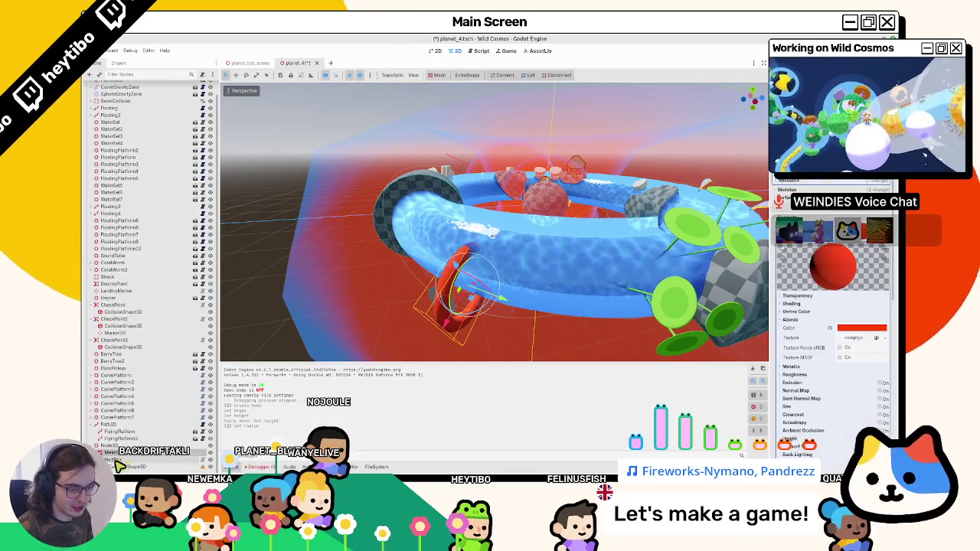
{"action": "left_click", "coordinate": [123, 460]}
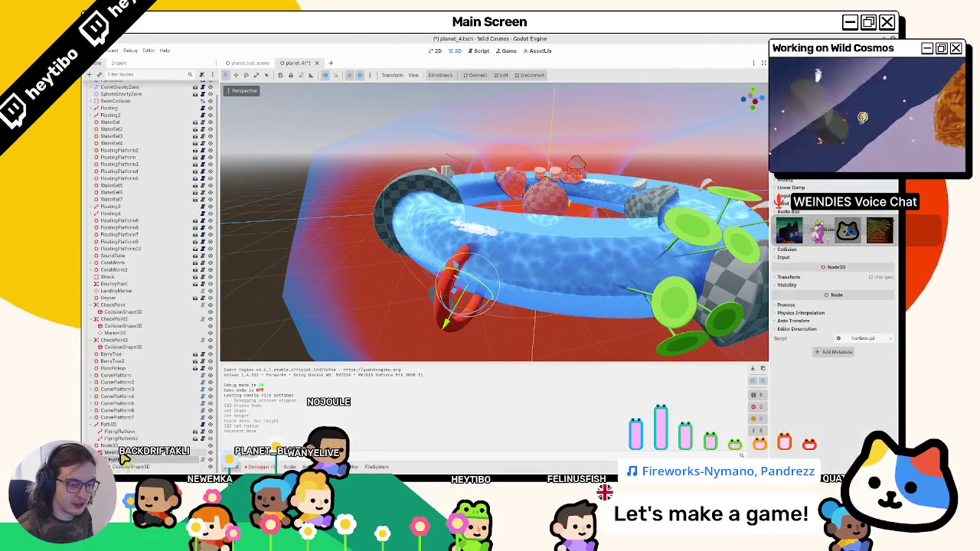
{"action": "left_click", "coordinate": [800, 277]}
{"action": "scroll", "coordinate": [531, 293], "scroll_direction": "up", "scroll_amount": 3}
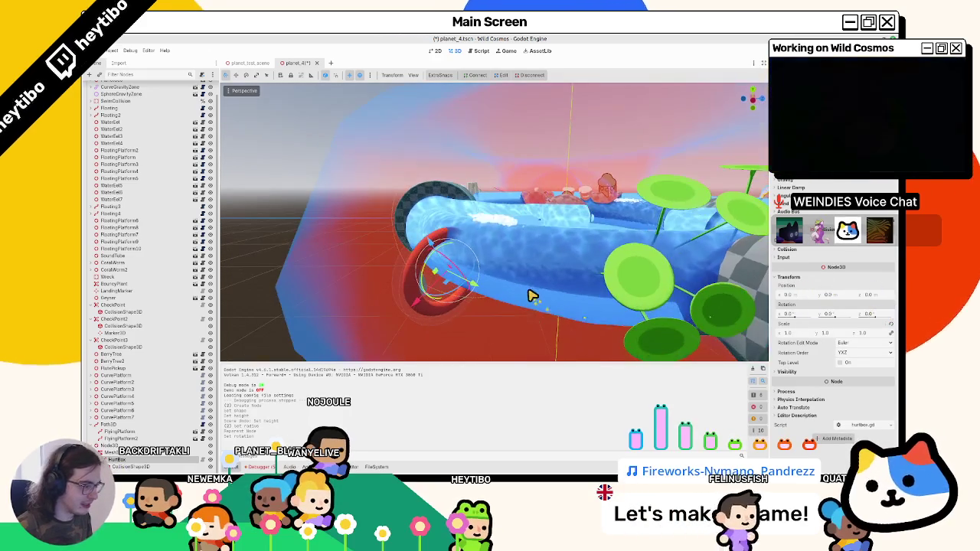
{"action": "left_click", "coordinate": [142, 467]}
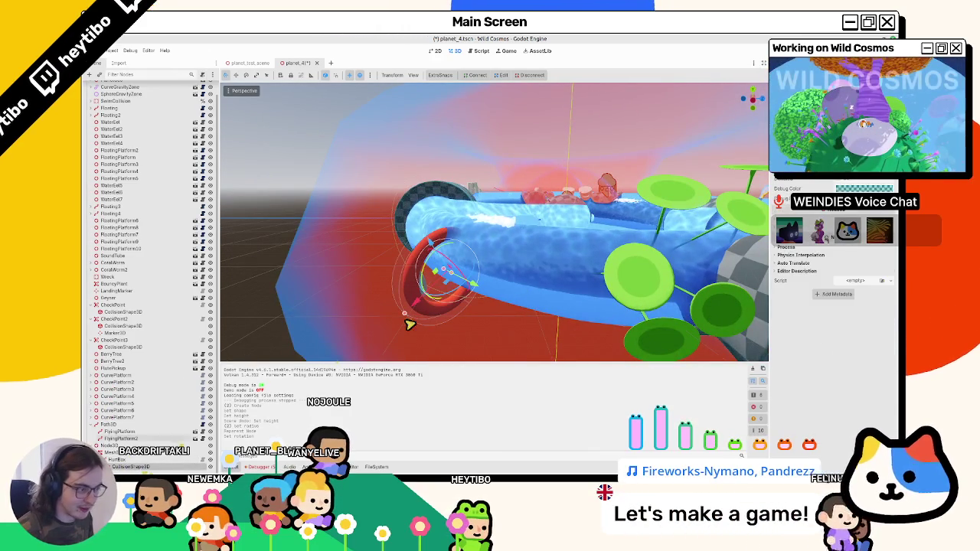
{"action": "mouse_move", "coordinate": [409, 314]}
{"action": "left_mouse_down"}
{"action": "mouse_move", "coordinate": [495, 284]}
{"action": "mouse_move", "coordinate": [523, 298]}
{"action": "left_mouse_up"}
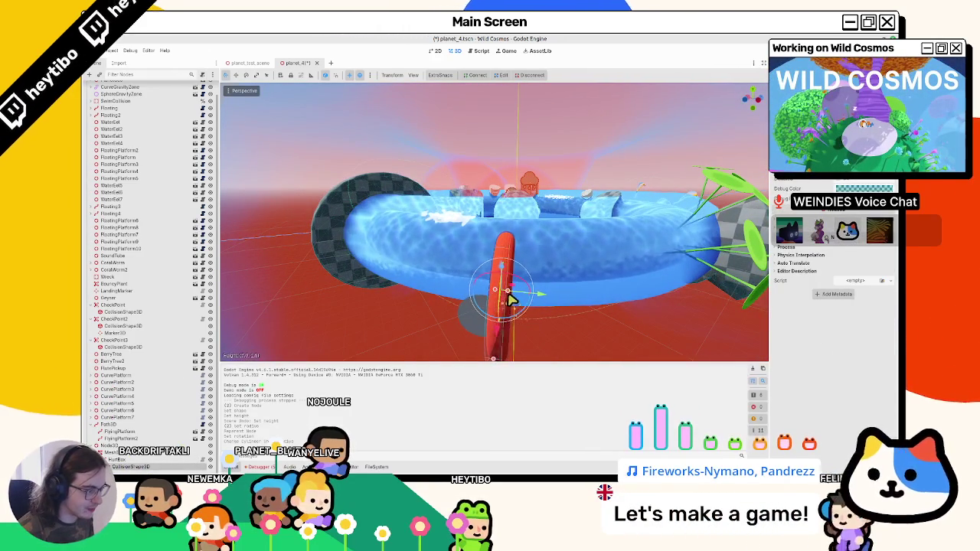
{"action": "key", "text": "ctrl+s"}
{"action": "left_click", "coordinate": [116, 458]}
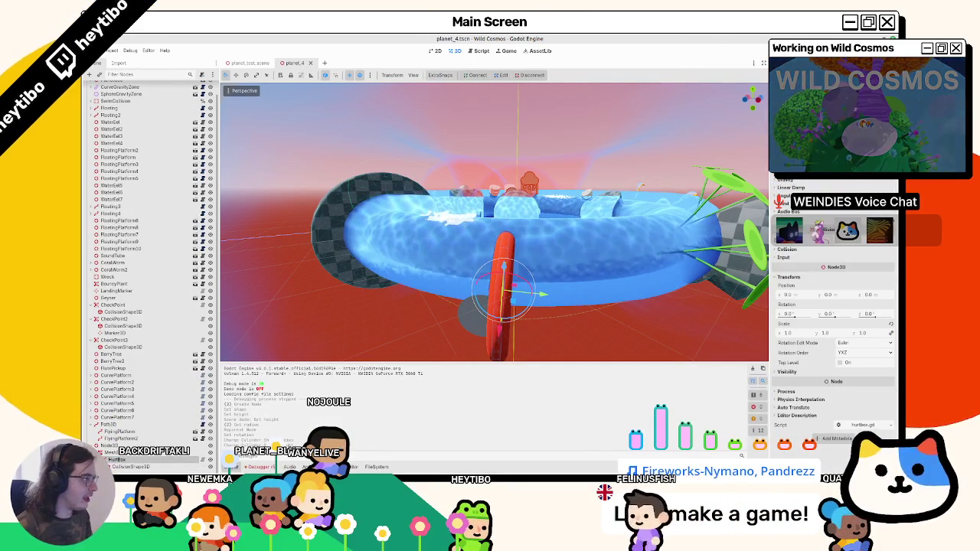
{"action": "key", "text": "ctrl+z"}
{"action": "key", "text": "F6"}
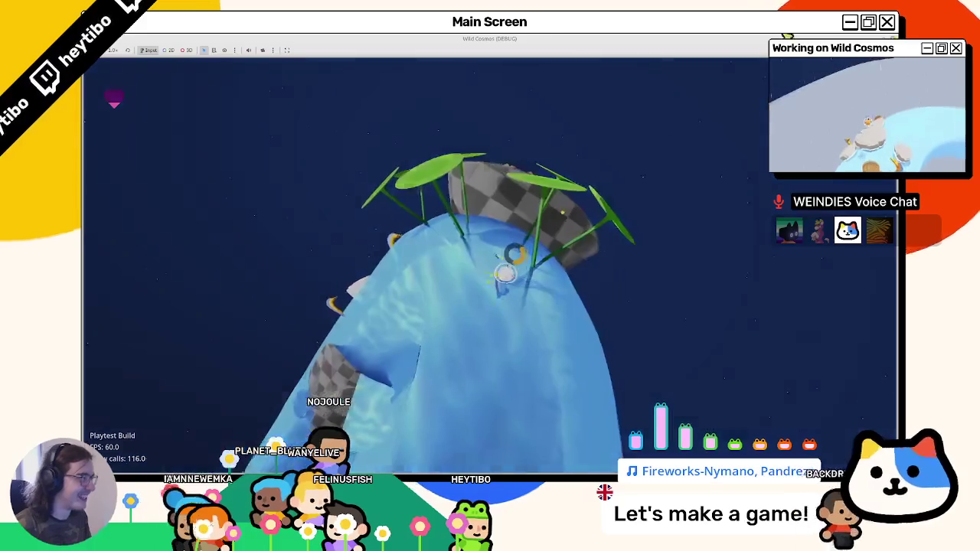
{"action": "key", "text": "Escape"}
{"action": "key", "text": "F8"}
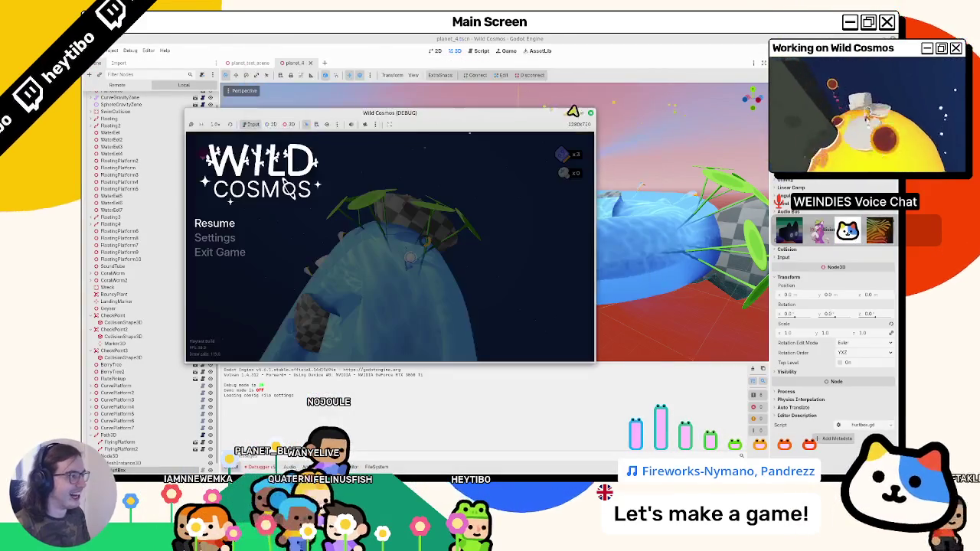
{"action": "left_click", "coordinate": [592, 114]}
{"action": "scroll", "coordinate": [437, 236], "scroll_direction": "up", "scroll_amount": 5}
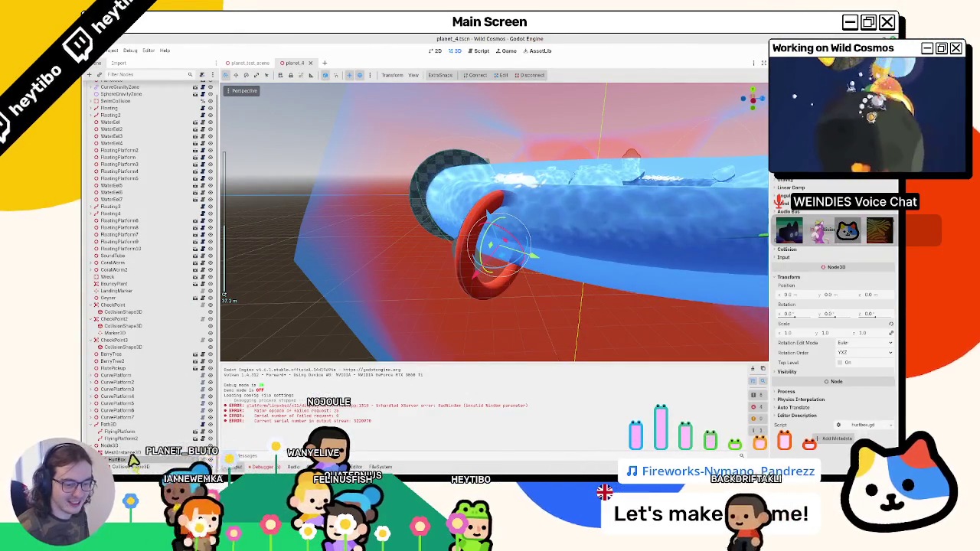
Select the red ring and rotate it upright with the gizmo.
{"action": "left_click", "coordinate": [131, 454]}
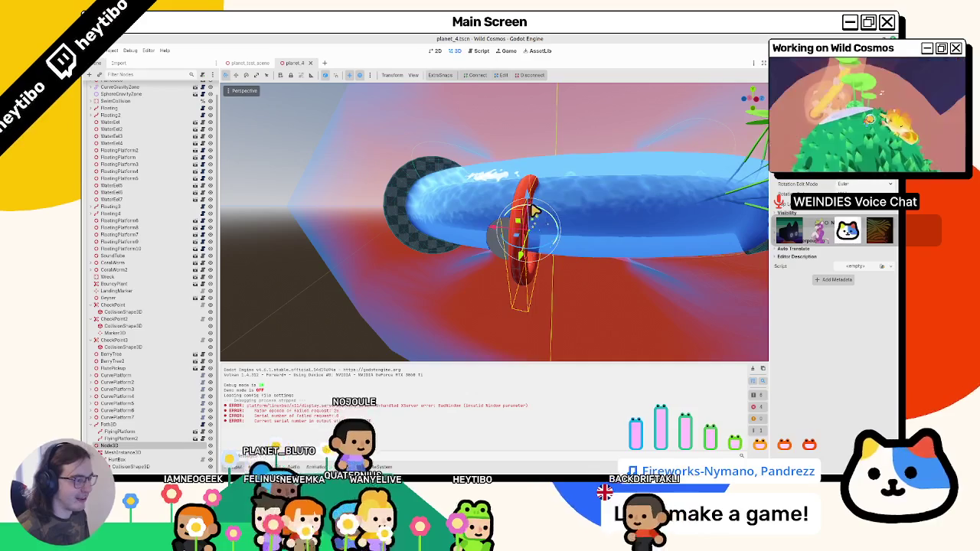
{"action": "mouse_move", "coordinate": [534, 210]}
{"action": "left_mouse_down"}
{"action": "mouse_move", "coordinate": [587, 194]}
{"action": "mouse_move", "coordinate": [498, 236]}
{"action": "mouse_move", "coordinate": [507, 234]}
{"action": "mouse_move", "coordinate": [493, 228]}
{"action": "mouse_move", "coordinate": [403, 238]}
{"action": "mouse_move", "coordinate": [439, 306]}
{"action": "mouse_move", "coordinate": [416, 213]}
{"action": "mouse_move", "coordinate": [444, 219]}
{"action": "mouse_move", "coordinate": [459, 269]}
{"action": "mouse_move", "coordinate": [452, 253]}
{"action": "left_mouse_up"}
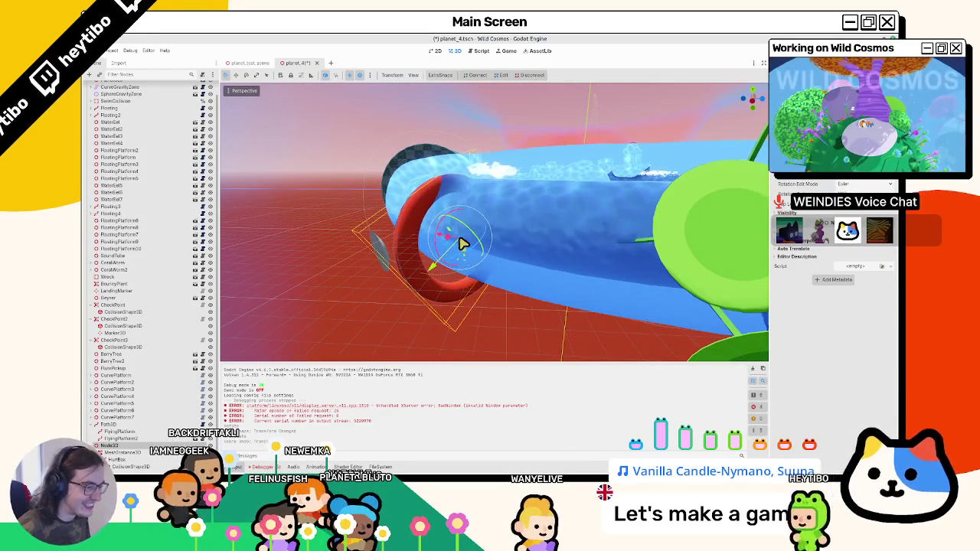
{"action": "mouse_move", "coordinate": [431, 278]}
{"action": "left_mouse_down"}
{"action": "mouse_move", "coordinate": [482, 284]}
{"action": "mouse_move", "coordinate": [464, 308]}
{"action": "mouse_move", "coordinate": [400, 284]}
{"action": "mouse_move", "coordinate": [517, 259]}
{"action": "mouse_move", "coordinate": [499, 212]}
{"action": "mouse_move", "coordinate": [485, 252]}
{"action": "mouse_move", "coordinate": [564, 186]}
{"action": "mouse_move", "coordinate": [513, 213]}
{"action": "mouse_move", "coordinate": [470, 219]}
{"action": "mouse_move", "coordinate": [472, 256]}
{"action": "mouse_move", "coordinate": [426, 256]}
{"action": "mouse_move", "coordinate": [509, 218]}
{"action": "mouse_move", "coordinate": [434, 256]}
{"action": "left_mouse_up"}
Duplicate the ring with Ctrl+D and launch the Wild Cosmos playtest.
{"action": "key", "text": "ctrl+d"}
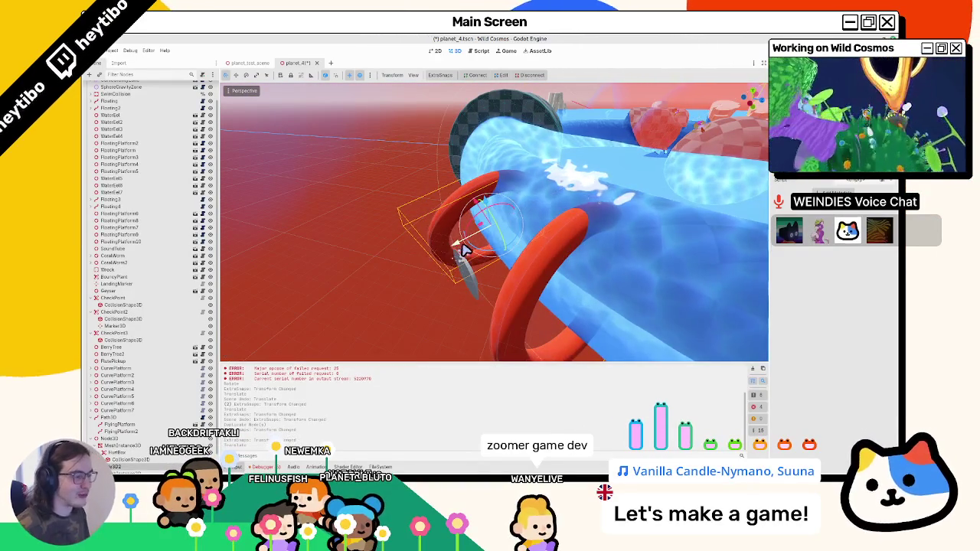
{"action": "key", "text": "F5"}
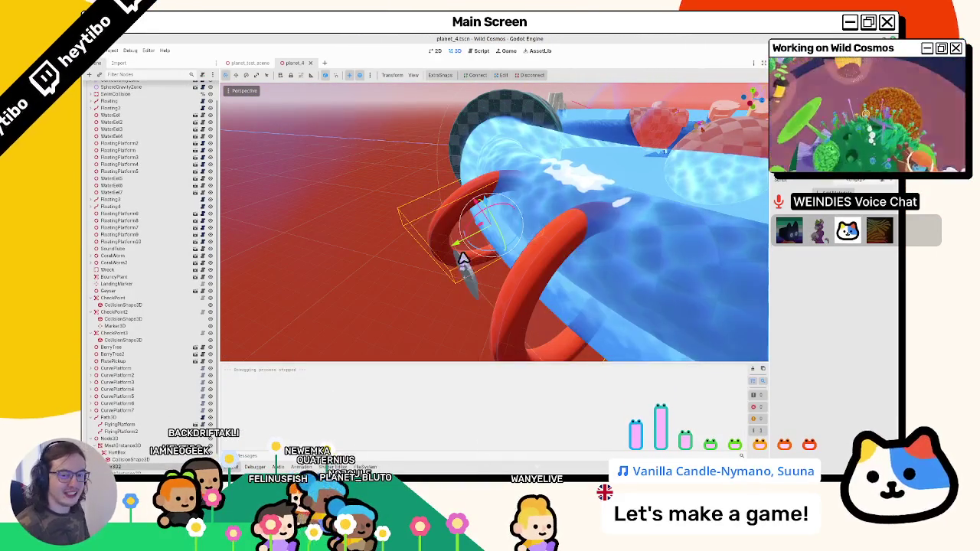
{"action": "key", "text": "F5"}
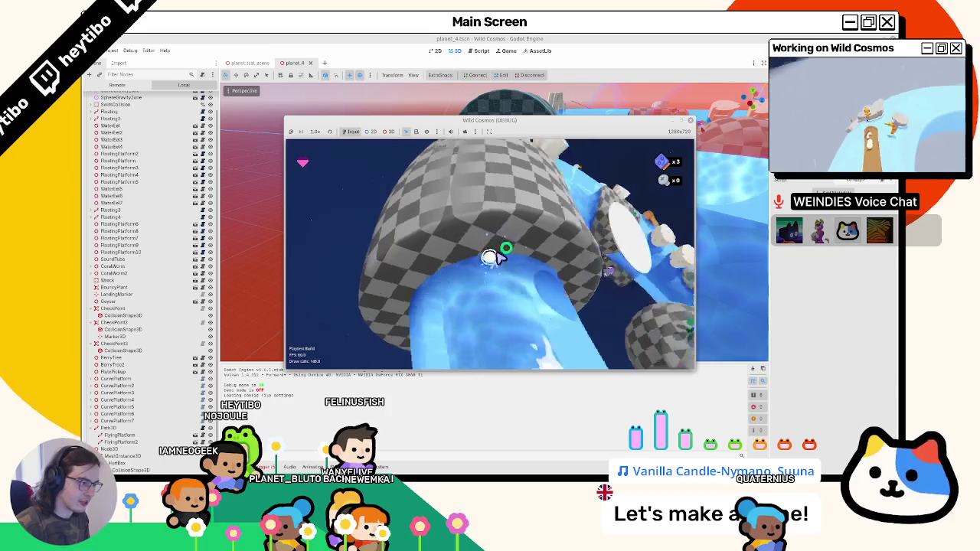
Close the Wild Cosmos game window and select the Node3D2 ring in the Scene tree.
{"action": "left_click", "coordinate": [688, 121]}
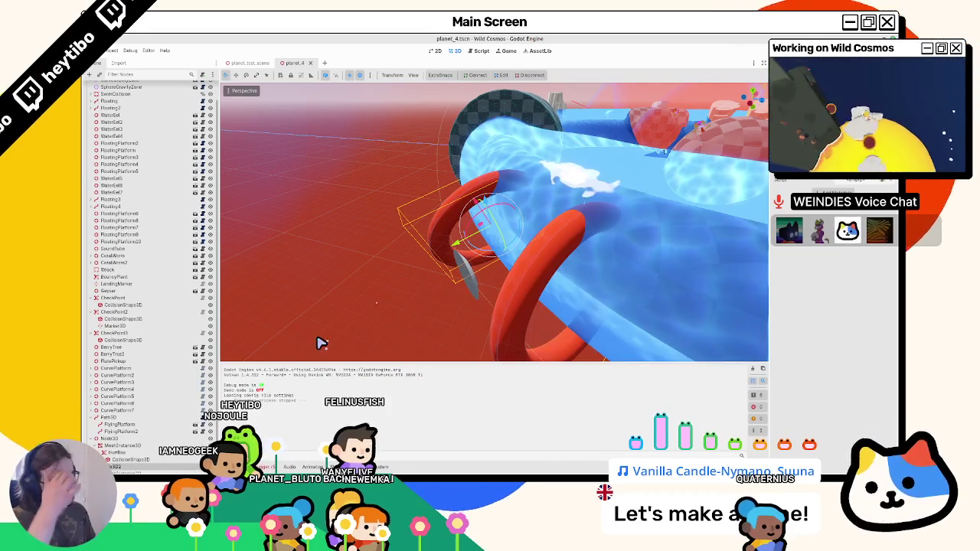
{"action": "mouse_move", "coordinate": [414, 308]}
{"action": "left_mouse_down"}
{"action": "mouse_move", "coordinate": [438, 278]}
{"action": "mouse_move", "coordinate": [422, 247]}
{"action": "mouse_move", "coordinate": [638, 287]}
{"action": "mouse_move", "coordinate": [550, 409]}
{"action": "left_mouse_up"}
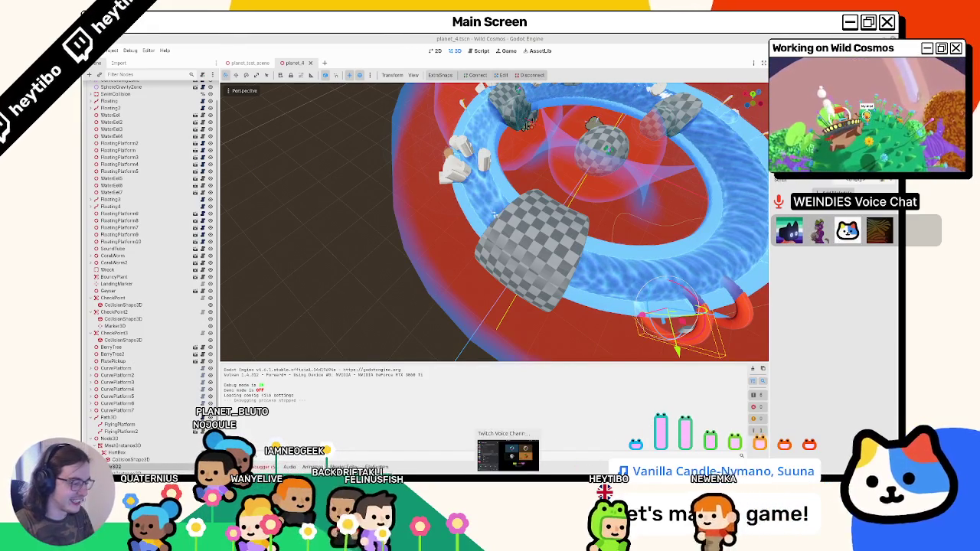
{"action": "scroll", "coordinate": [470, 221], "scroll_direction": "up", "scroll_amount": 5}
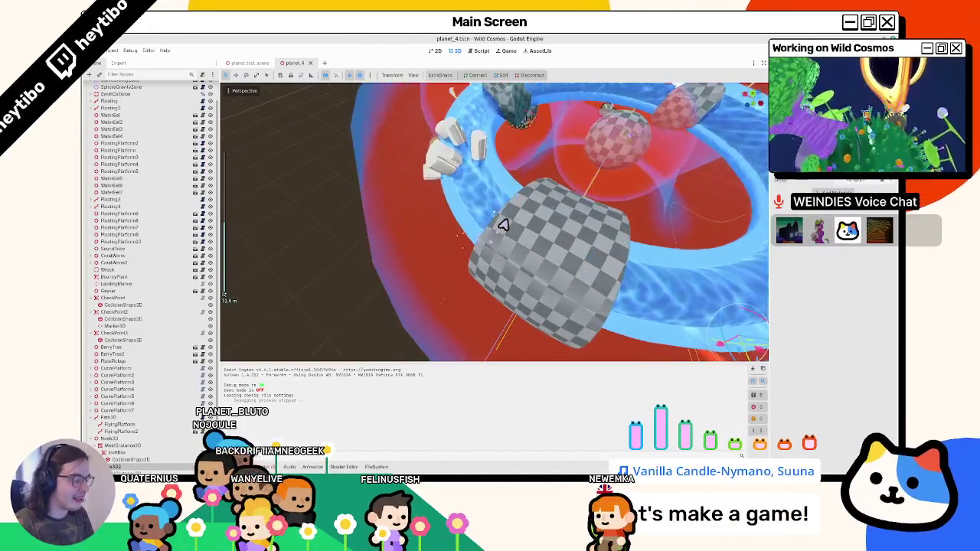
{"action": "scroll", "coordinate": [404, 229], "scroll_direction": "down", "scroll_amount": 10}
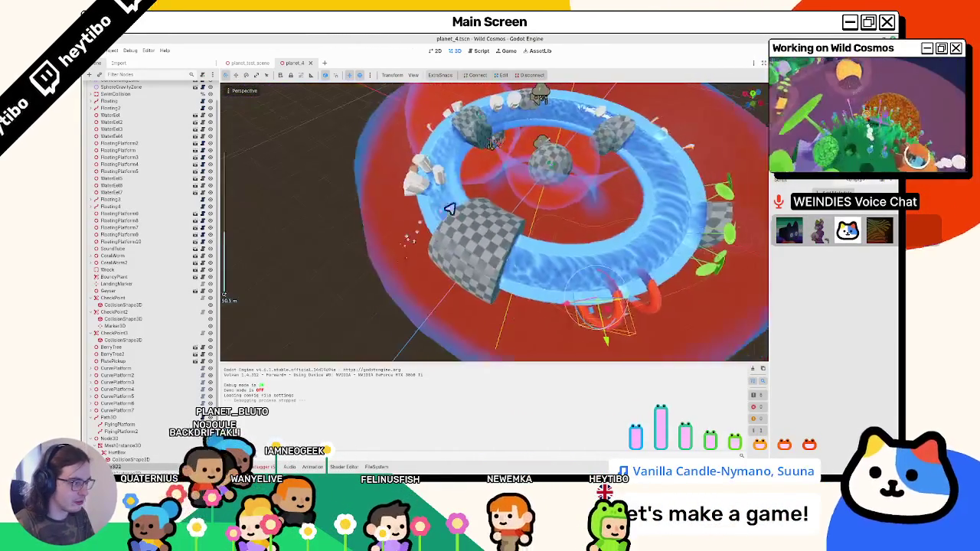
{"action": "scroll", "coordinate": [490, 218], "scroll_direction": "up", "scroll_amount": 3}
{"action": "mouse_move", "coordinate": [490, 218]}
{"action": "left_mouse_down"}
{"action": "mouse_move", "coordinate": [507, 222]}
{"action": "mouse_move", "coordinate": [455, 267]}
{"action": "mouse_move", "coordinate": [526, 280]}
{"action": "mouse_move", "coordinate": [457, 270]}
{"action": "mouse_move", "coordinate": [467, 287]}
{"action": "mouse_move", "coordinate": [535, 251]}
{"action": "mouse_move", "coordinate": [344, 306]}
{"action": "left_mouse_up"}
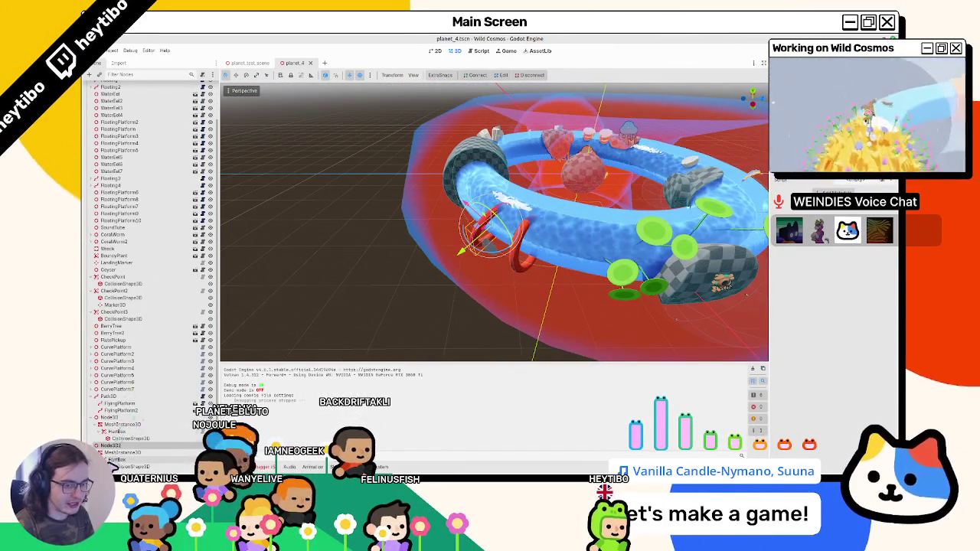
{"action": "left_click", "coordinate": [115, 453]}
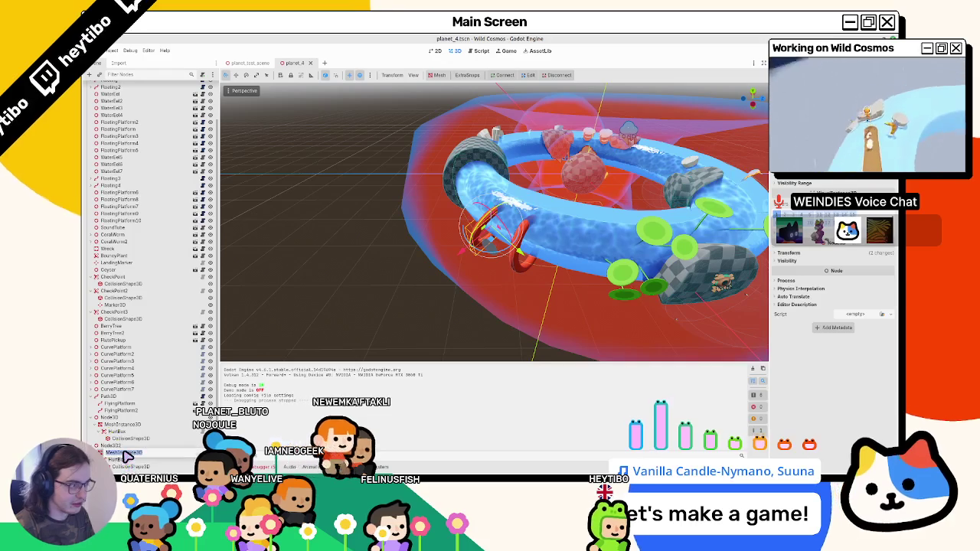
Select the Node3D2 ring and turn it to face the checkered tube's opening.
{"action": "left_click", "coordinate": [115, 445]}
{"action": "left_click_drag", "start_coordinate": [422, 148], "coordinate": [180, 293]}
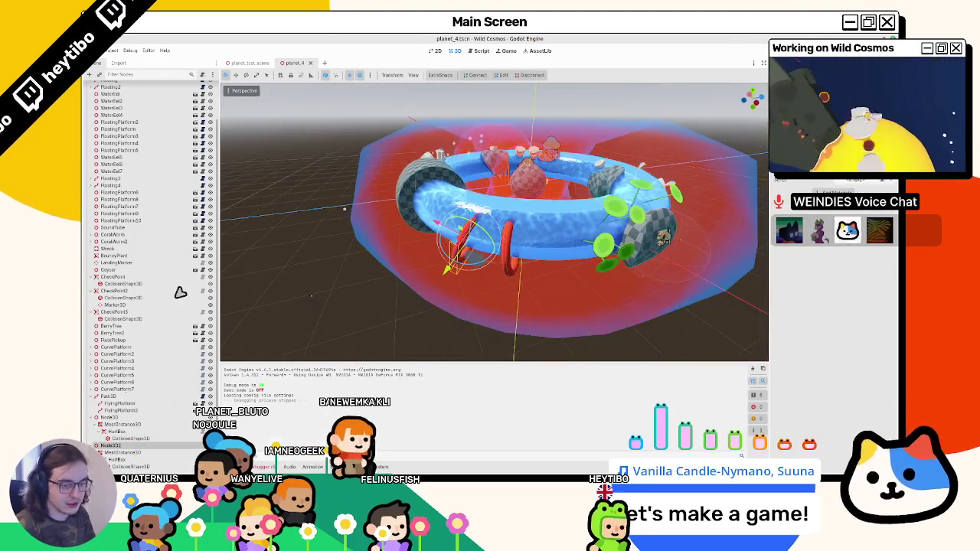
{"action": "left_click_drag", "start_coordinate": [544, 286], "coordinate": [537, 268]}
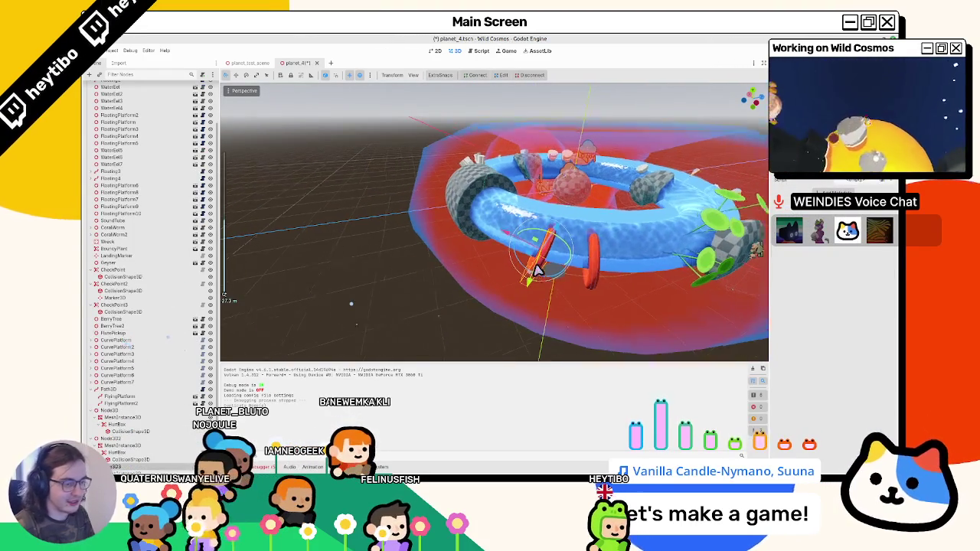
{"action": "scroll", "coordinate": [534, 256], "scroll_direction": "up", "scroll_amount": 3}
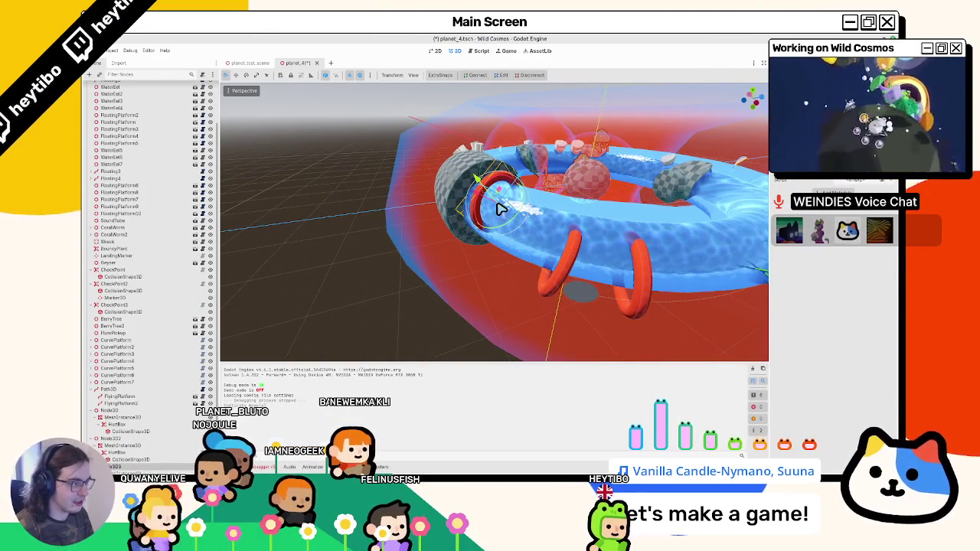
{"action": "mouse_move", "coordinate": [503, 245]}
{"action": "left_mouse_down"}
{"action": "mouse_move", "coordinate": [506, 214]}
{"action": "mouse_move", "coordinate": [542, 258]}
{"action": "mouse_move", "coordinate": [488, 208]}
{"action": "left_mouse_up"}
{"action": "scroll", "coordinate": [521, 230], "scroll_direction": "down", "scroll_amount": 4}
{"action": "scroll", "coordinate": [487, 207], "scroll_direction": "up", "scroll_amount": 5}
{"action": "left_click_drag", "start_coordinate": [446, 175], "coordinate": [565, 317]}
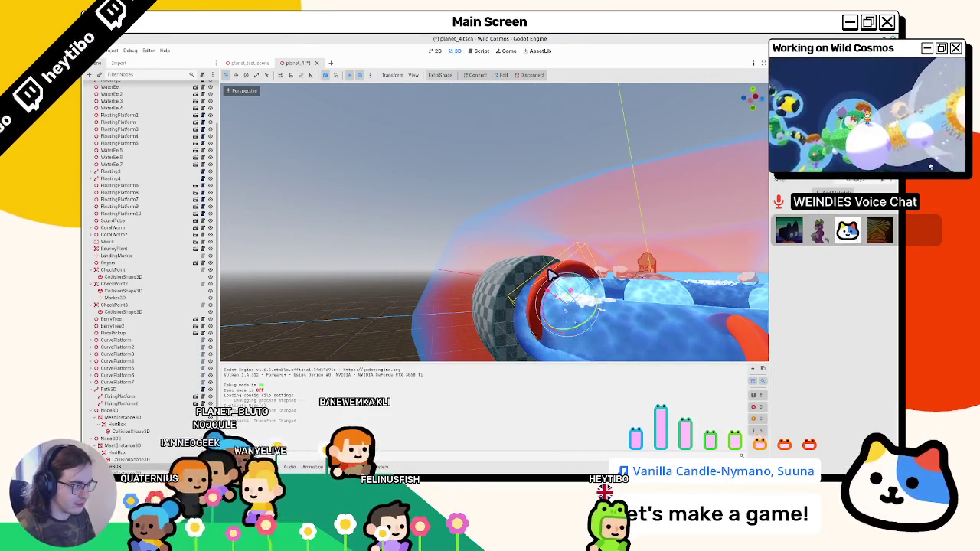
{"action": "mouse_move", "coordinate": [612, 271]}
{"action": "left_mouse_down"}
{"action": "mouse_move", "coordinate": [459, 264]}
{"action": "mouse_move", "coordinate": [513, 256]}
{"action": "mouse_move", "coordinate": [536, 274]}
{"action": "mouse_move", "coordinate": [586, 285]}
{"action": "mouse_move", "coordinate": [612, 324]}
{"action": "mouse_move", "coordinate": [546, 311]}
{"action": "left_mouse_up"}
Playtest the scene, ride the geyser with E, then stop the game with F8.
{"action": "key", "text": "F5"}
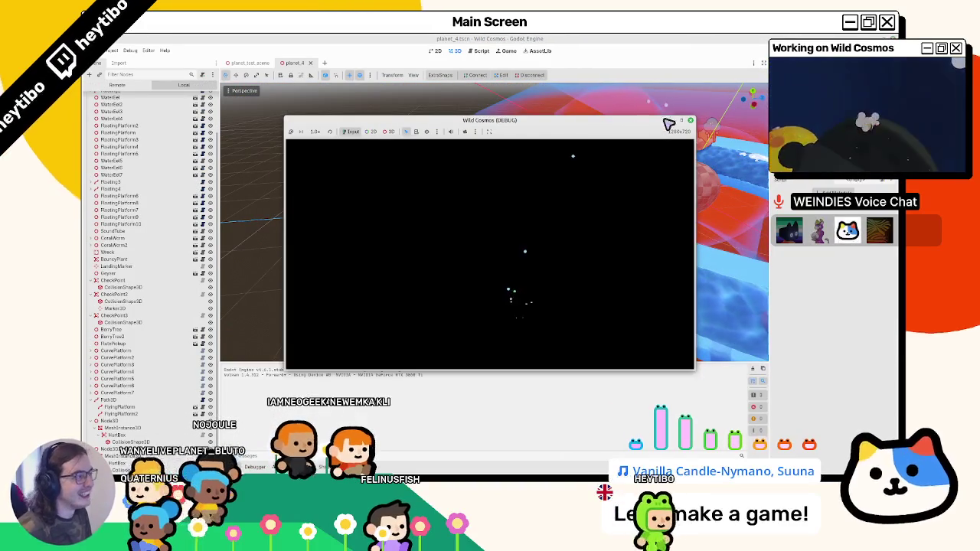
{"action": "key", "text": "e"}
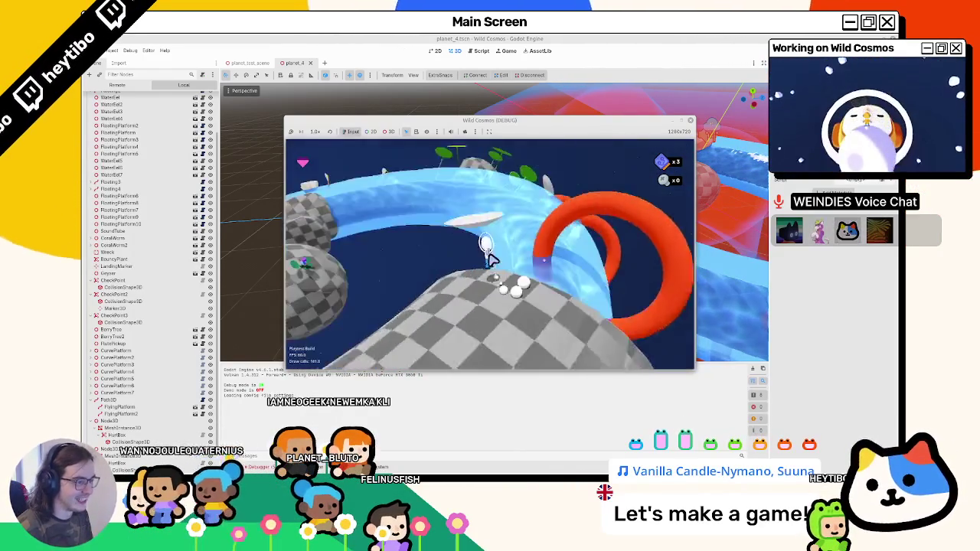
{"action": "key", "text": "F8"}
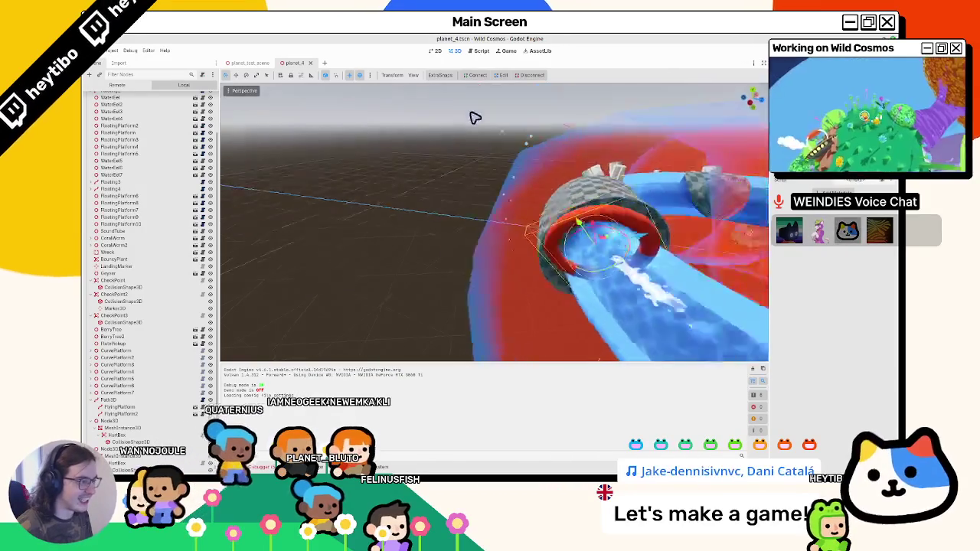
Nudge the red ring into position, replay using the geyser, and close the game.
{"action": "mouse_move", "coordinate": [620, 203]}
{"action": "left_mouse_down"}
{"action": "mouse_move", "coordinate": [569, 173]}
{"action": "mouse_move", "coordinate": [599, 227]}
{"action": "mouse_move", "coordinate": [607, 301]}
{"action": "left_mouse_up"}
{"action": "key", "text": "F5"}
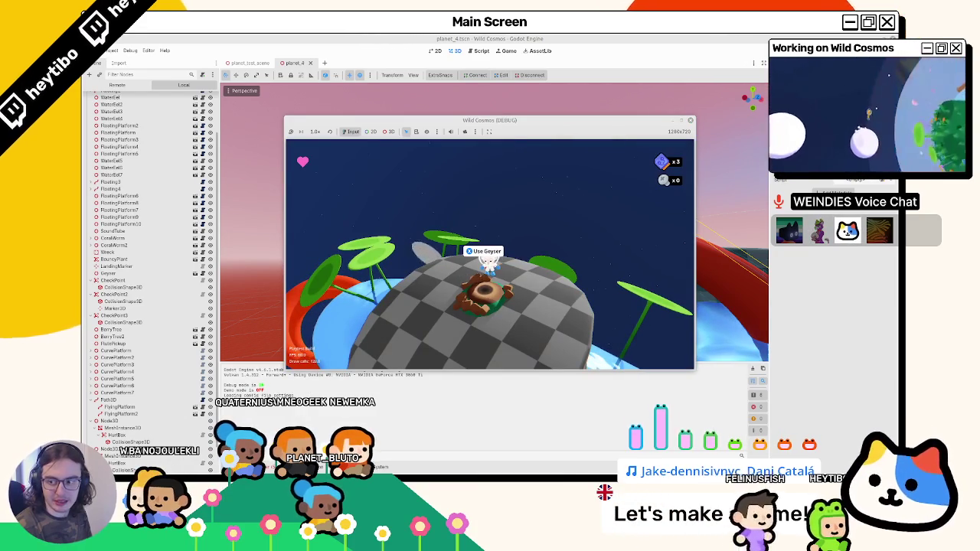
{"action": "key", "text": "e"}
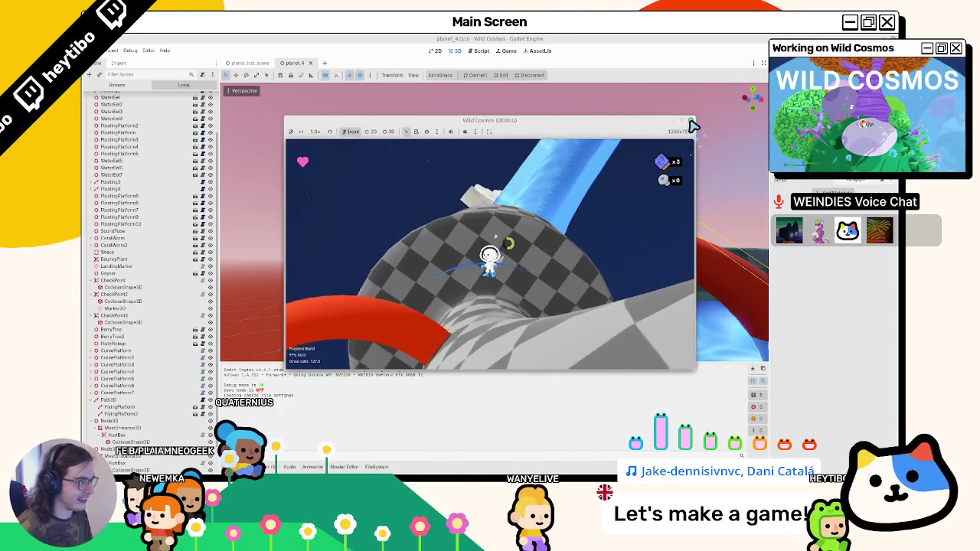
{"action": "key", "text": "F8"}
Look over the ring track from higher angles, then switch to the Blender whiteboard.
{"action": "mouse_move", "coordinate": [454, 285]}
{"action": "left_mouse_down"}
{"action": "mouse_move", "coordinate": [498, 222]}
{"action": "mouse_move", "coordinate": [523, 234]}
{"action": "mouse_move", "coordinate": [496, 261]}
{"action": "mouse_move", "coordinate": [574, 230]}
{"action": "mouse_move", "coordinate": [474, 299]}
{"action": "mouse_move", "coordinate": [477, 245]}
{"action": "mouse_move", "coordinate": [470, 314]}
{"action": "mouse_move", "coordinate": [473, 291]}
{"action": "mouse_move", "coordinate": [617, 188]}
{"action": "left_mouse_up"}
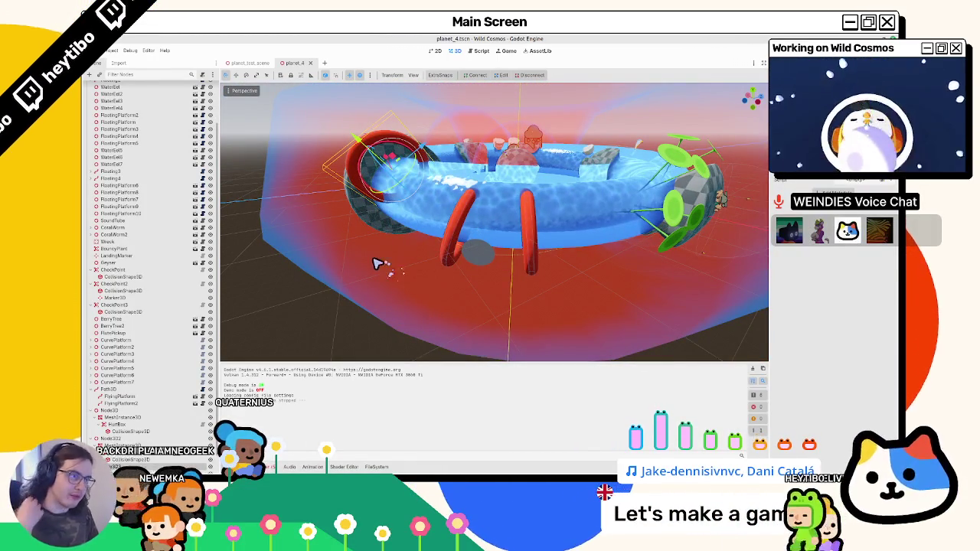
{"action": "mouse_move", "coordinate": [373, 263]}
{"action": "left_mouse_down"}
{"action": "mouse_move", "coordinate": [470, 272]}
{"action": "mouse_move", "coordinate": [332, 188]}
{"action": "mouse_move", "coordinate": [503, 247]}
{"action": "mouse_move", "coordinate": [501, 231]}
{"action": "mouse_move", "coordinate": [613, 402]}
{"action": "left_mouse_up"}
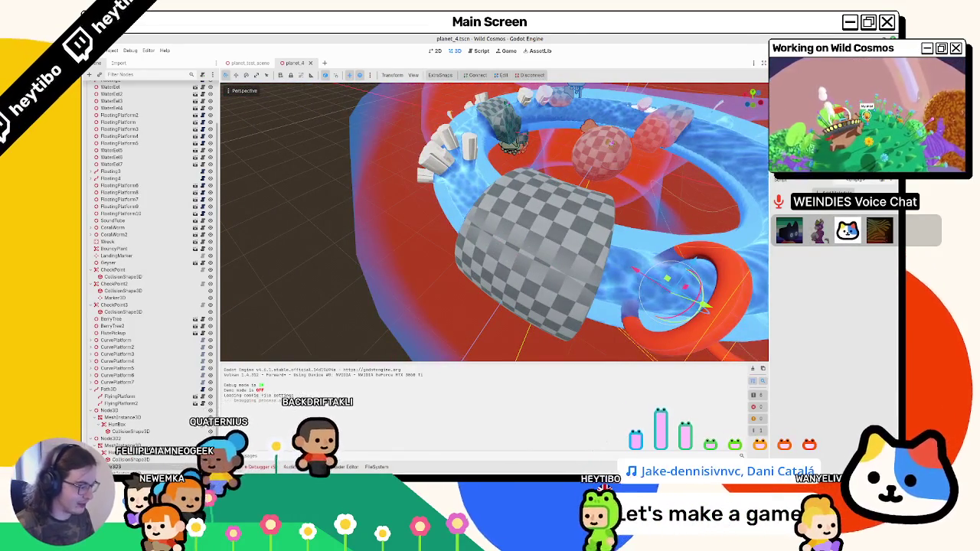
{"action": "key", "text": "alt+Tab"}
{"action": "key", "text": "alt+Tab"}
In Grease Pencil Edit Mode, delete the figure-eight's upper loop and the middle small circle.
{"action": "scroll", "coordinate": [425, 261], "scroll_direction": "down", "scroll_amount": 3}
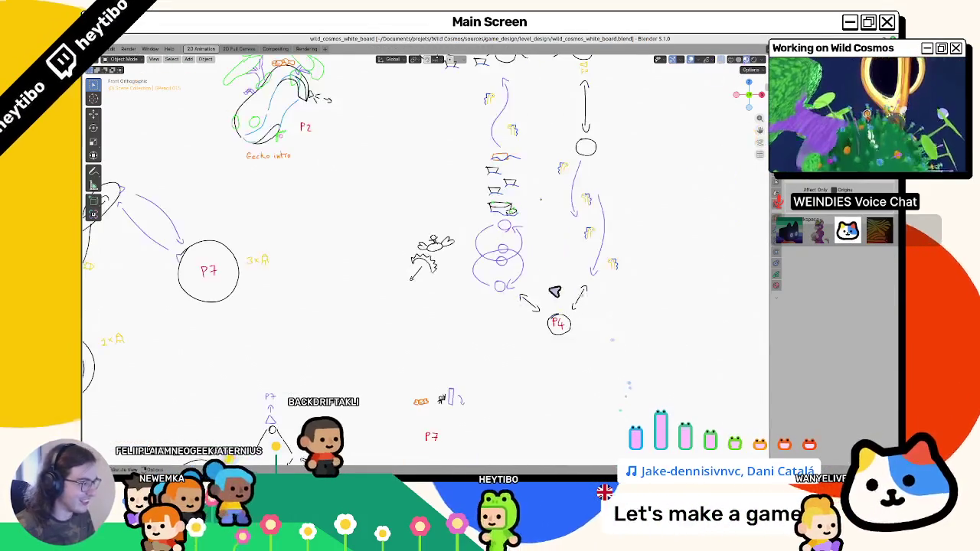
{"action": "scroll", "coordinate": [425, 261], "scroll_direction": "up", "scroll_amount": 2}
{"action": "key", "text": "Tab"}
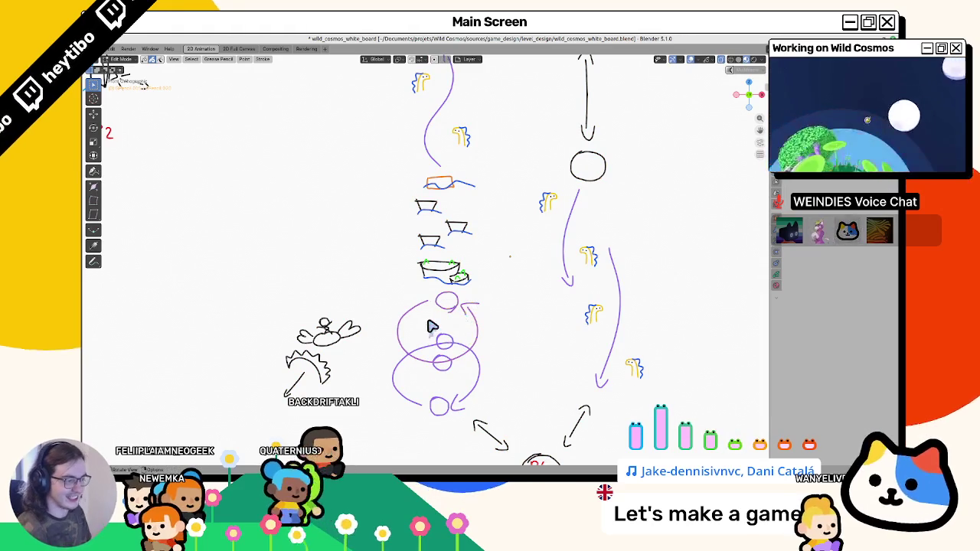
{"action": "key", "text": "Delete"}
{"action": "key", "text": "x"}
{"action": "left_click", "coordinate": [458, 360]}
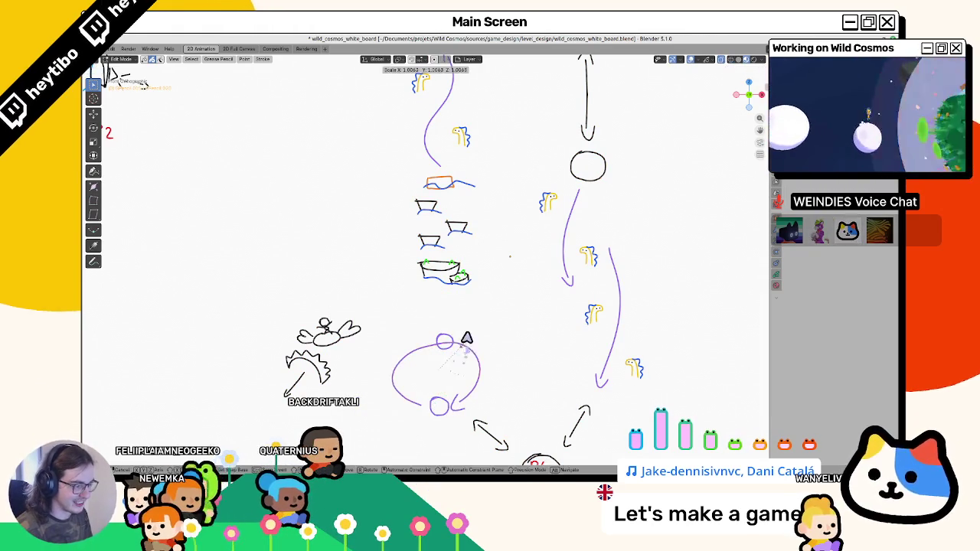
Stretch the lower ellipse taller, move it vertically along Z, and save the whiteboard.
{"action": "left_click", "coordinate": [471, 332]}
{"action": "key", "text": "g"}
{"action": "key", "text": "g"}
{"action": "key", "text": "z"}
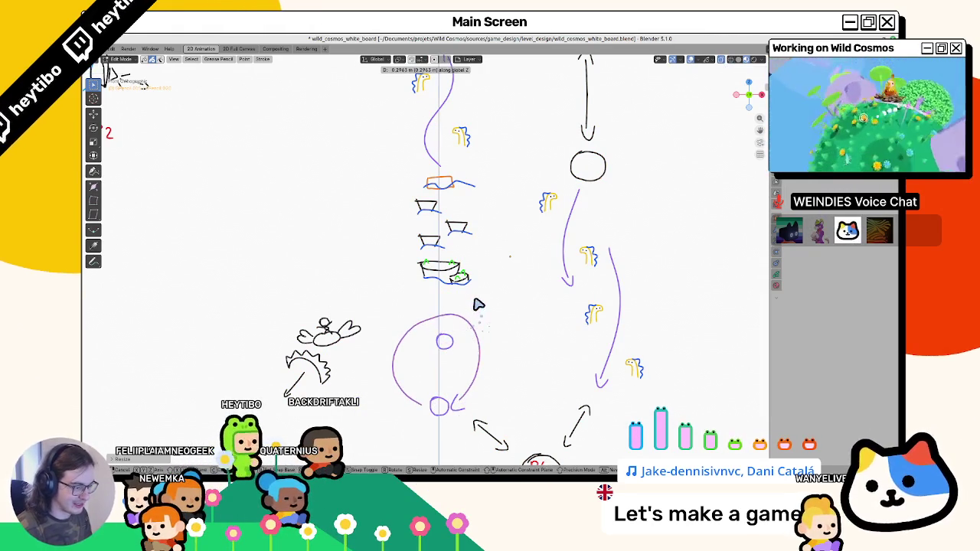
{"action": "left_click", "coordinate": [477, 306]}
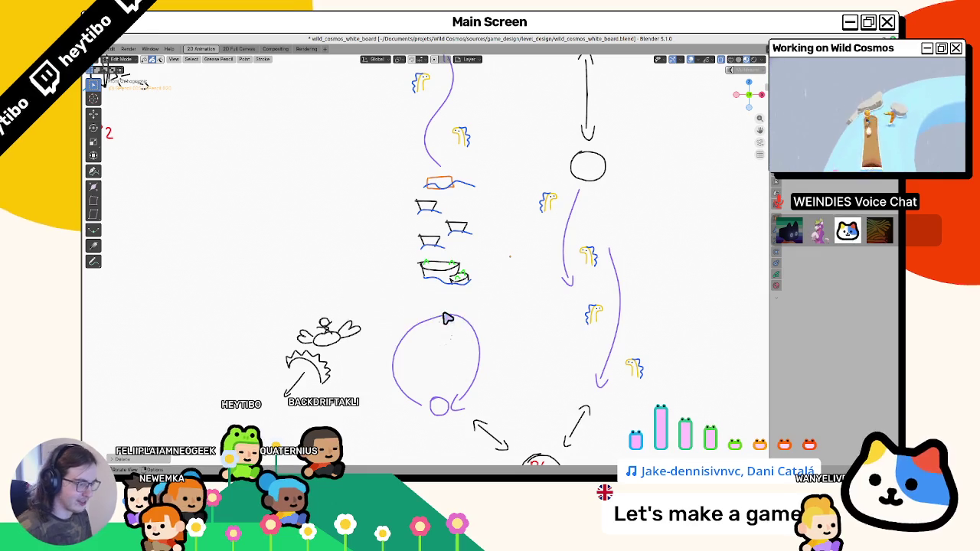
{"action": "scroll", "coordinate": [452, 321], "scroll_direction": "up", "scroll_amount": 2}
{"action": "key", "text": "ctrl+s"}
Box-select the bird and arc sketches and delete them.
{"action": "key", "text": "ctrl+Tab"}
{"action": "left_click", "coordinate": [402, 328]}
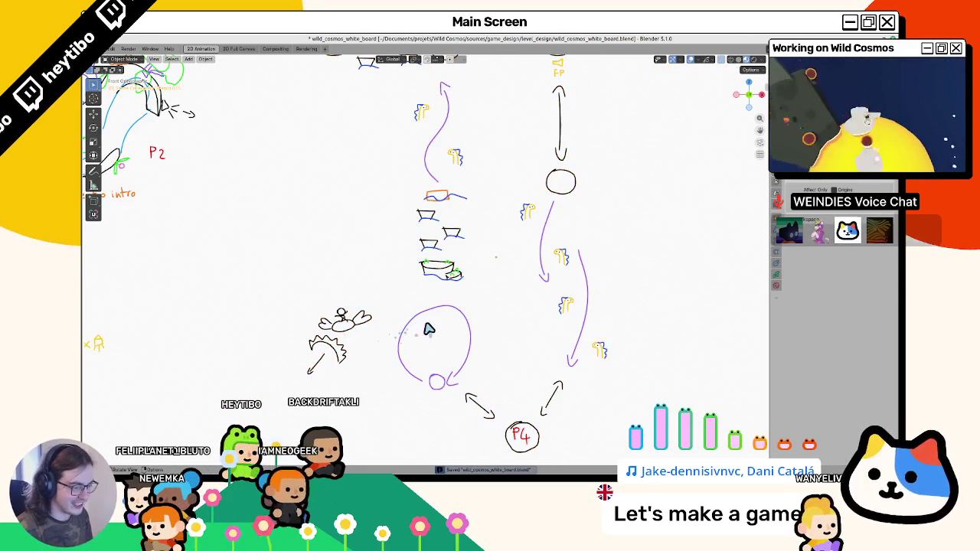
{"action": "key", "text": "ctrl+Tab"}
{"action": "left_click", "coordinate": [303, 324]}
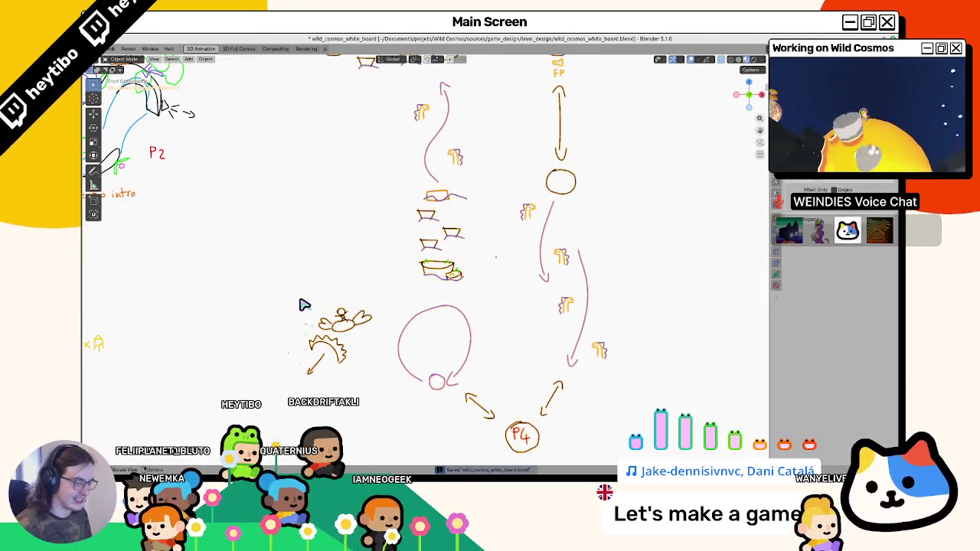
{"action": "left_click_drag", "start_coordinate": [304, 304], "coordinate": [372, 393]}
{"action": "key", "text": "x"}
{"action": "left_click", "coordinate": [327, 387]}
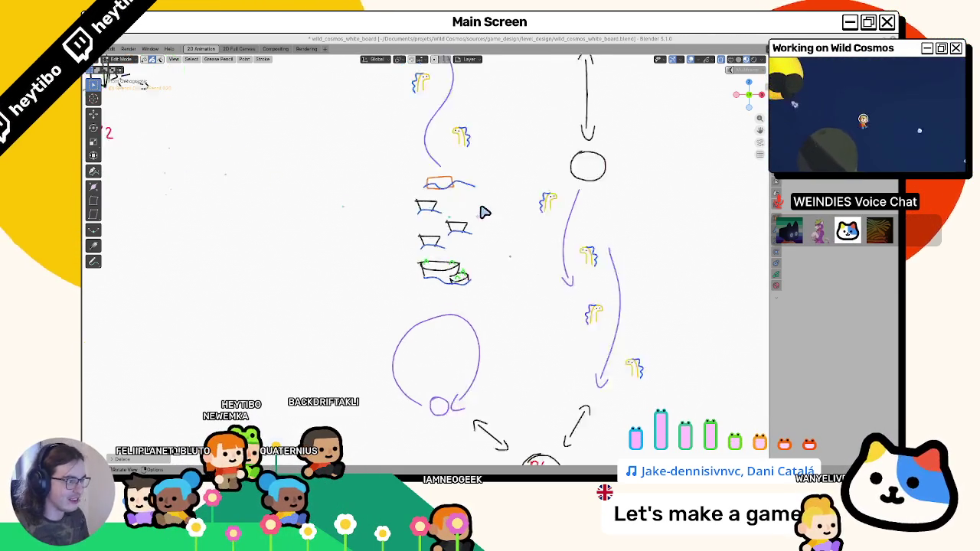
Switch back to the Godot editor.
{"action": "scroll", "coordinate": [466, 210], "scroll_direction": "down", "scroll_amount": 2}
{"action": "scroll", "coordinate": [400, 274], "scroll_direction": "up", "scroll_amount": 2}
{"action": "scroll", "coordinate": [386, 257], "scroll_direction": "up", "scroll_amount": 3}
{"action": "scroll", "coordinate": [386, 257], "scroll_direction": "down", "scroll_amount": 4}
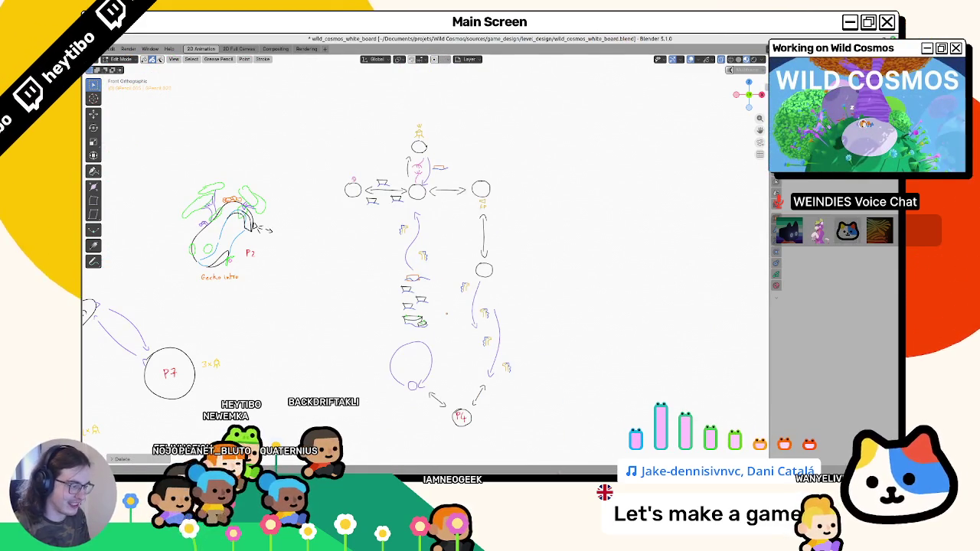
{"action": "key", "text": "alt+Tab"}
{"action": "key", "text": "alt+Tab"}
{"action": "key", "text": "alt+Tab"}
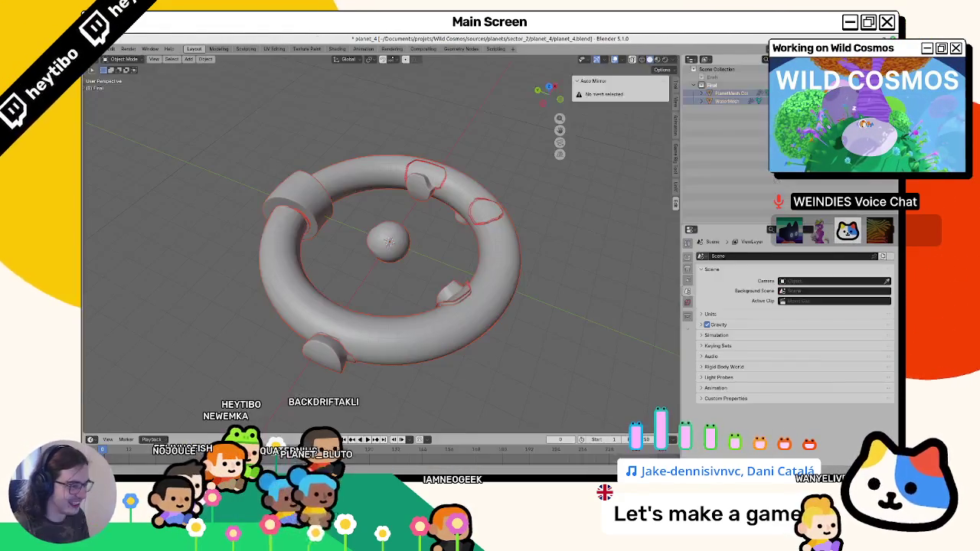
{"action": "key", "text": "alt+Tab"}
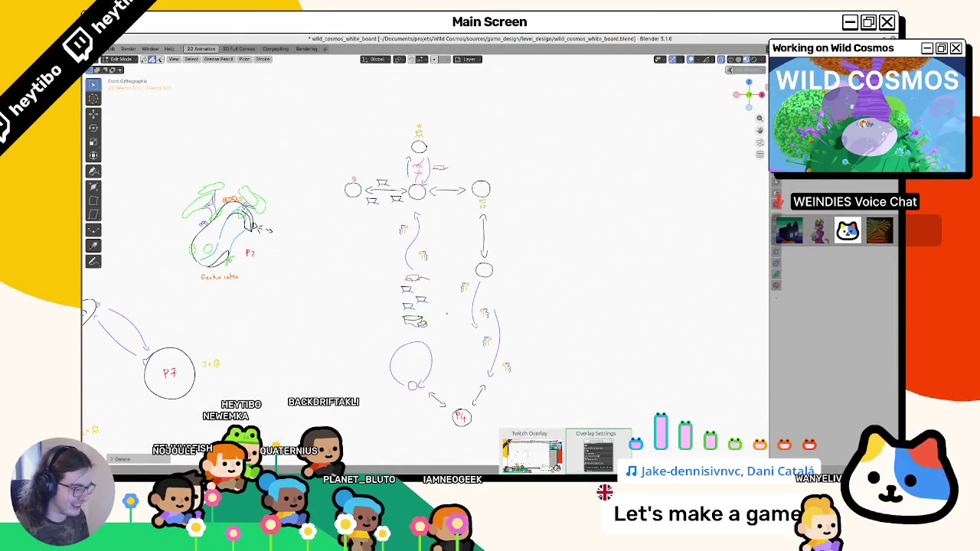
{"action": "left_click", "coordinate": [559, 465]}
{"action": "scroll", "coordinate": [521, 268], "scroll_direction": "down", "scroll_amount": 3}
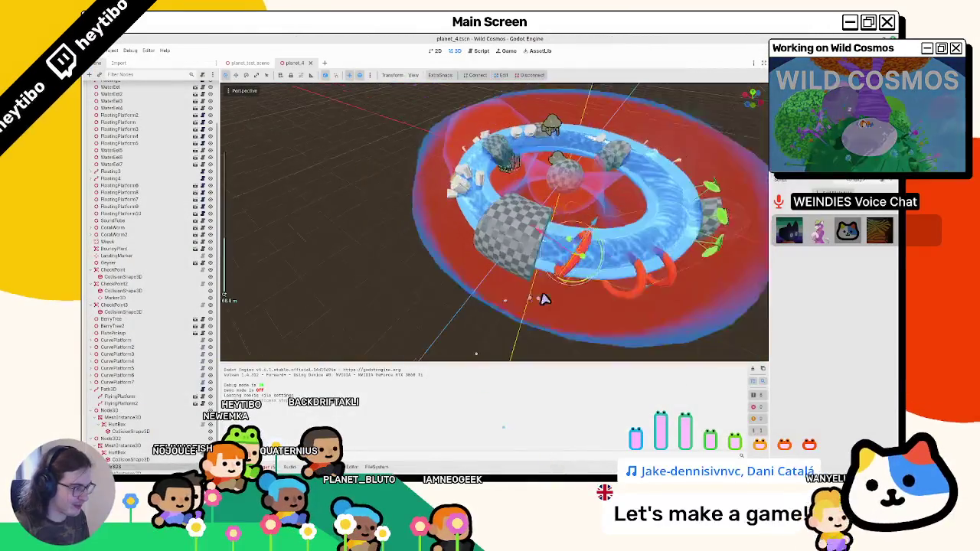
{"action": "mouse_move", "coordinate": [521, 268]}
{"action": "left_mouse_down"}
{"action": "mouse_move", "coordinate": [554, 295]}
{"action": "mouse_move", "coordinate": [516, 231]}
{"action": "mouse_move", "coordinate": [486, 230]}
{"action": "mouse_move", "coordinate": [497, 245]}
{"action": "mouse_move", "coordinate": [501, 341]}
{"action": "mouse_move", "coordinate": [505, 309]}
{"action": "mouse_move", "coordinate": [468, 308]}
{"action": "mouse_move", "coordinate": [514, 269]}
{"action": "mouse_move", "coordinate": [516, 227]}
{"action": "mouse_move", "coordinate": [509, 250]}
{"action": "mouse_move", "coordinate": [501, 234]}
{"action": "mouse_move", "coordinate": [448, 281]}
{"action": "mouse_move", "coordinate": [453, 335]}
{"action": "mouse_move", "coordinate": [433, 329]}
{"action": "left_mouse_up"}
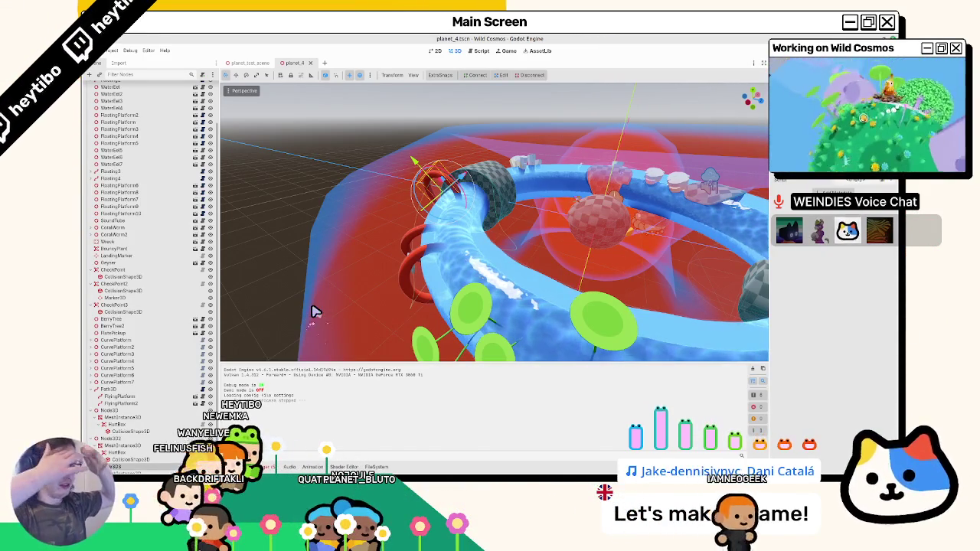
{"action": "scroll", "coordinate": [419, 289], "scroll_direction": "down", "scroll_amount": 3}
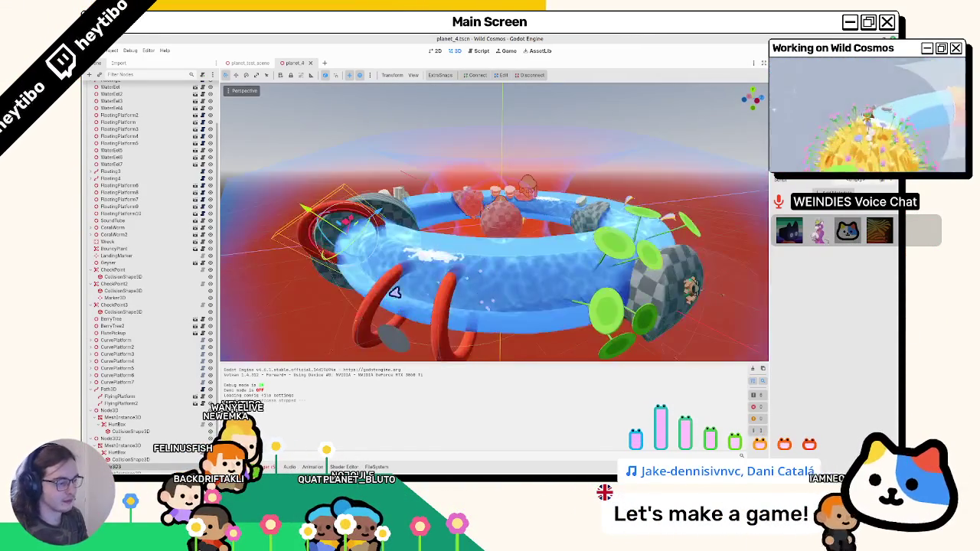
{"action": "mouse_move", "coordinate": [460, 213]}
{"action": "left_mouse_down"}
{"action": "mouse_move", "coordinate": [462, 278]}
{"action": "mouse_move", "coordinate": [367, 280]}
{"action": "mouse_move", "coordinate": [297, 302]}
{"action": "left_mouse_up"}
Inspect the rings' HurtBox nodes and focus a ring mesh showing its red albedo material.
{"action": "scroll", "coordinate": [149, 453], "scroll_direction": "down", "scroll_amount": 1}
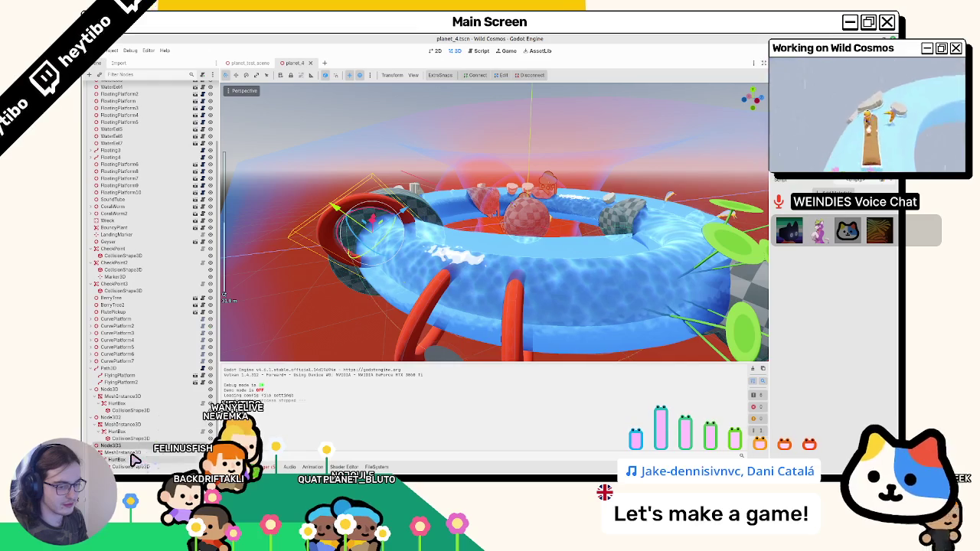
{"action": "left_click", "coordinate": [126, 433]}
{"action": "left_click", "coordinate": [128, 404]}
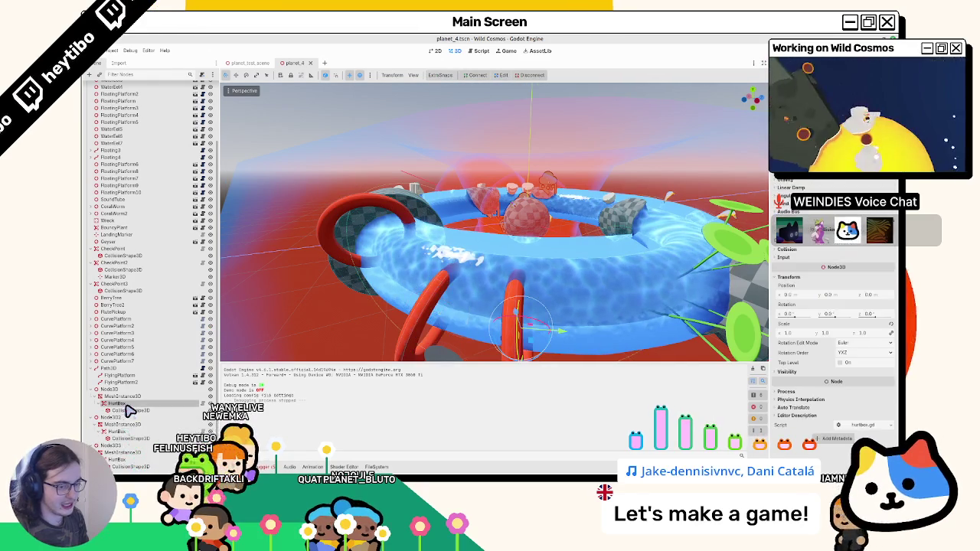
{"action": "left_click", "coordinate": [129, 396]}
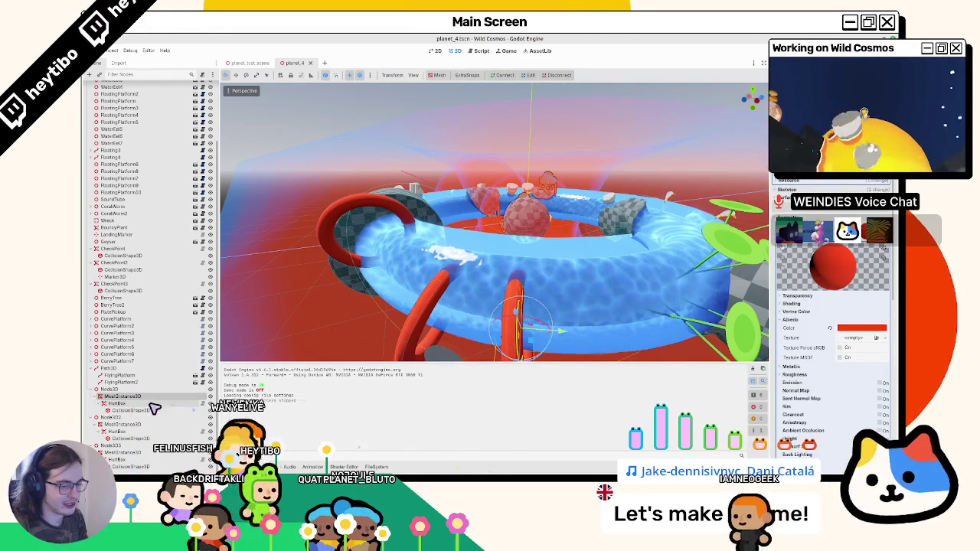
{"action": "double_click", "coordinate": [129, 432]}
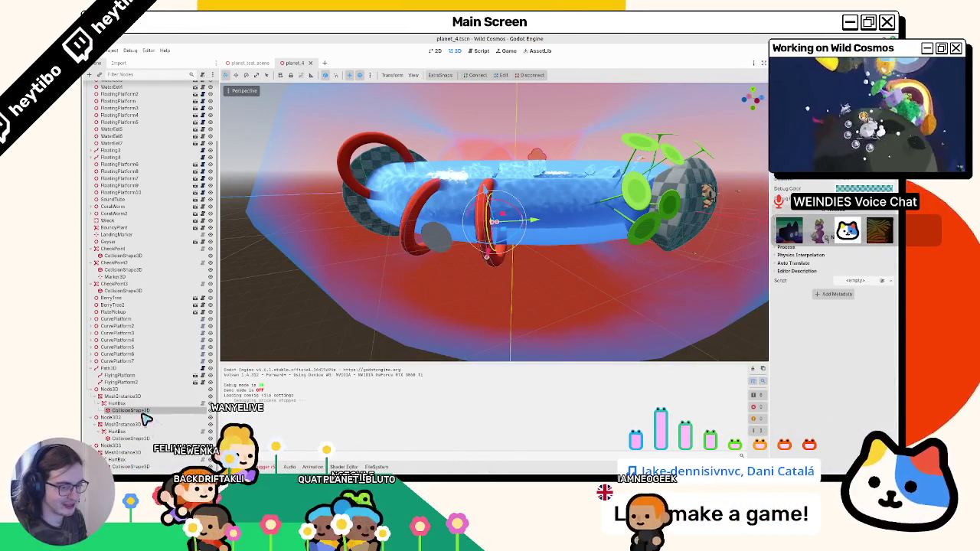
{"action": "left_click", "coordinate": [115, 405]}
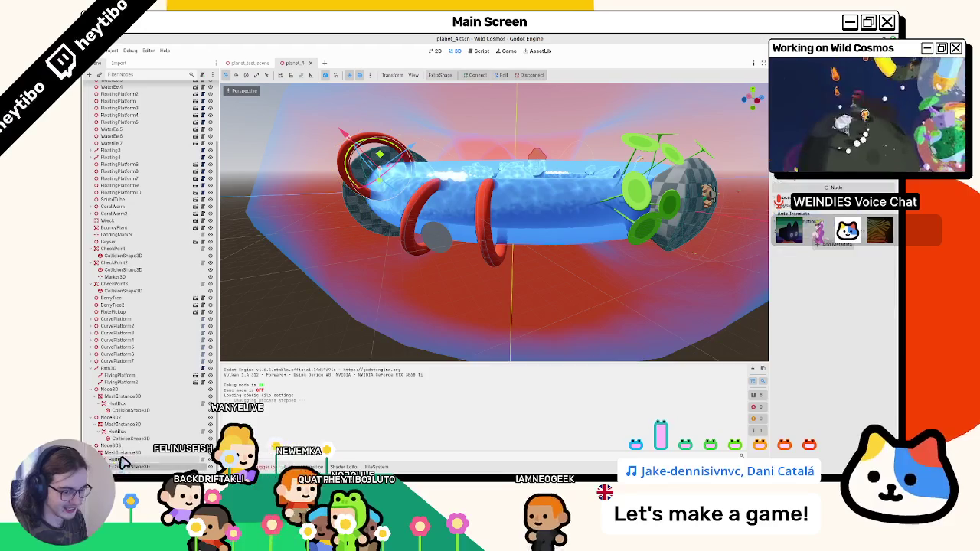
{"action": "double_click", "coordinate": [122, 395]}
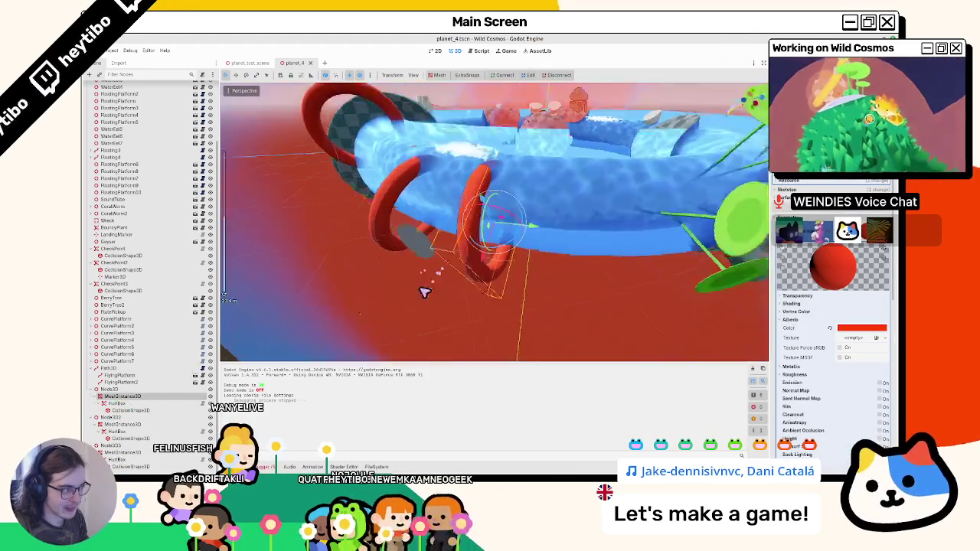
{"action": "left_click_drag", "start_coordinate": [450, 277], "coordinate": [448, 313]}
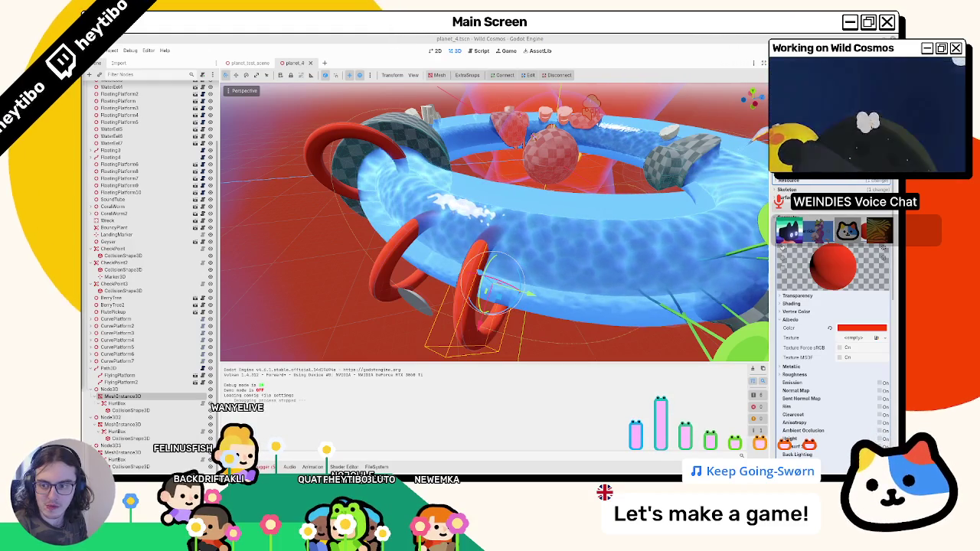
{"action": "mouse_move", "coordinate": [497, 307]}
{"action": "left_mouse_down"}
{"action": "mouse_move", "coordinate": [501, 278]}
{"action": "mouse_move", "coordinate": [521, 281]}
{"action": "mouse_move", "coordinate": [521, 329]}
{"action": "mouse_move", "coordinate": [445, 333]}
{"action": "mouse_move", "coordinate": [510, 291]}
{"action": "mouse_move", "coordinate": [470, 306]}
{"action": "mouse_move", "coordinate": [495, 281]}
{"action": "mouse_move", "coordinate": [476, 306]}
{"action": "left_mouse_up"}
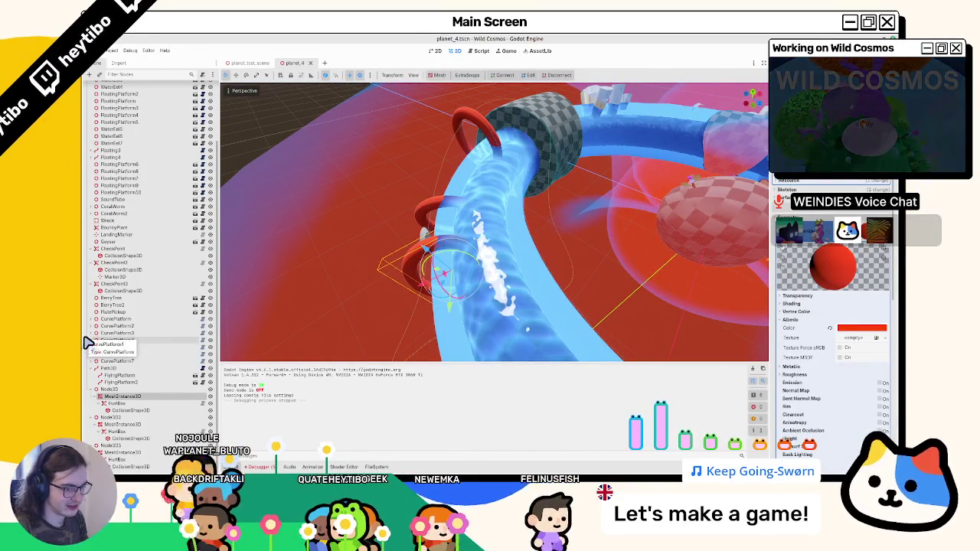
Collapse Path3D and expand Node3D in the Scene dock, then view the rings from the side.
{"action": "left_click", "coordinate": [91, 368]}
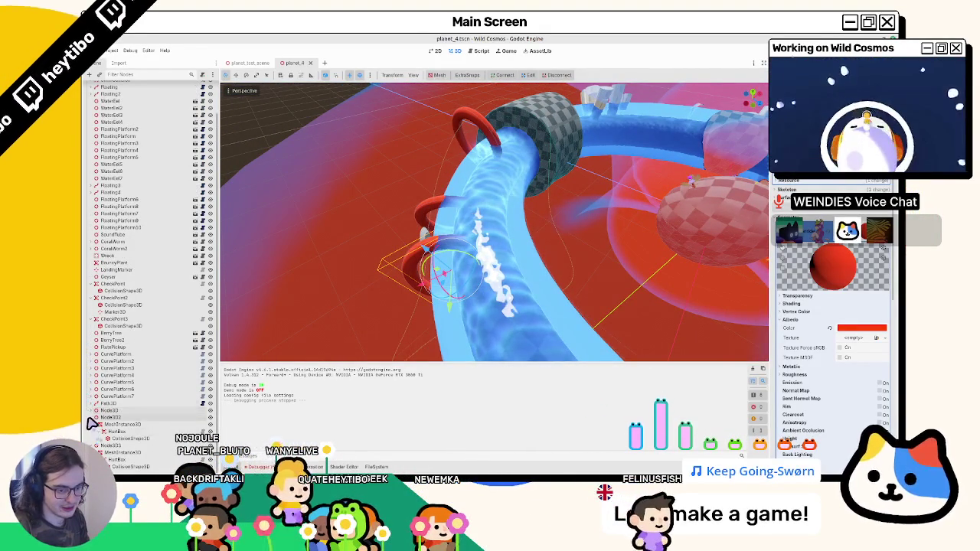
{"action": "left_click", "coordinate": [95, 445]}
{"action": "left_click", "coordinate": [95, 446]}
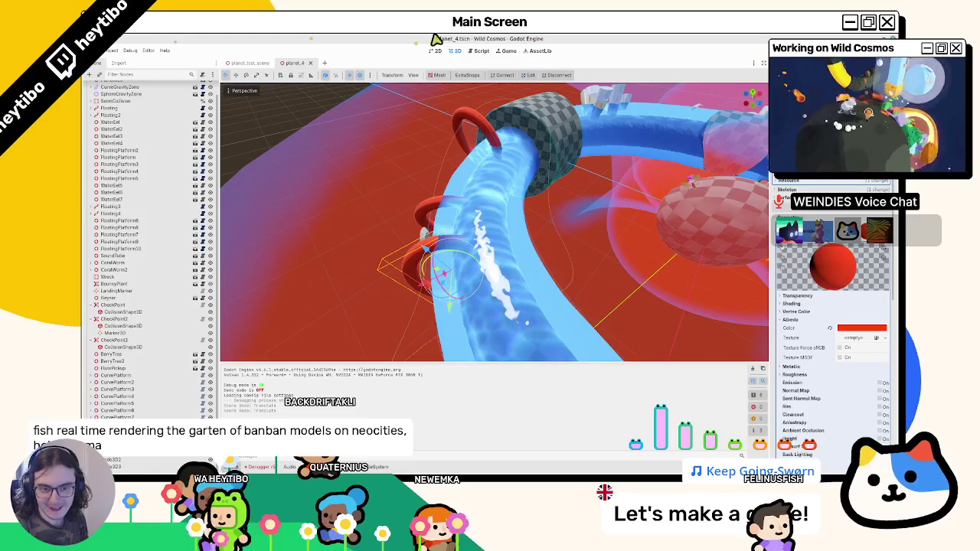
{"action": "mouse_move", "coordinate": [549, 267]}
{"action": "left_mouse_down"}
{"action": "mouse_move", "coordinate": [587, 252]}
{"action": "mouse_move", "coordinate": [562, 268]}
{"action": "mouse_move", "coordinate": [574, 230]}
{"action": "mouse_move", "coordinate": [547, 252]}
{"action": "mouse_move", "coordinate": [521, 318]}
{"action": "mouse_move", "coordinate": [520, 301]}
{"action": "mouse_move", "coordinate": [620, 269]}
{"action": "mouse_move", "coordinate": [455, 293]}
{"action": "mouse_move", "coordinate": [383, 329]}
{"action": "left_mouse_up"}
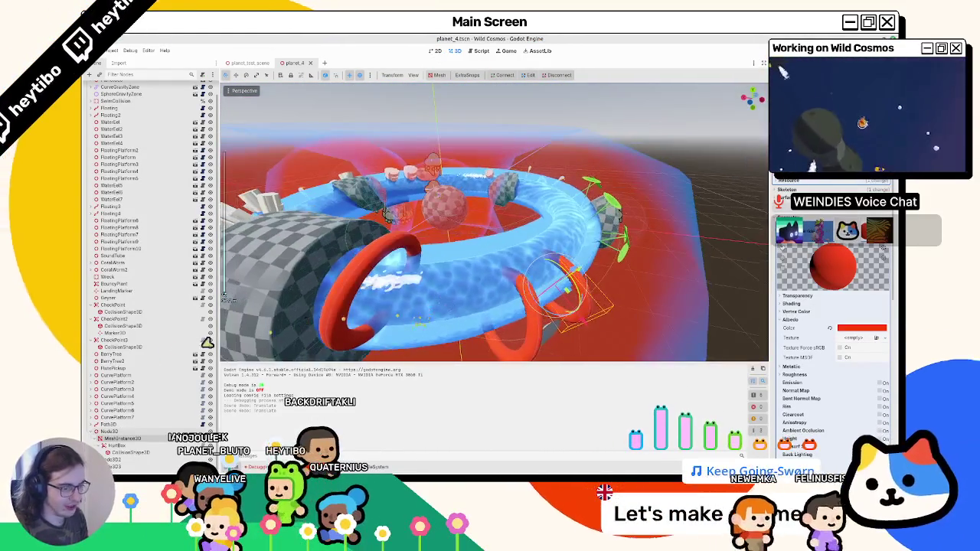
{"action": "mouse_move", "coordinate": [230, 405]}
{"action": "left_mouse_down"}
{"action": "mouse_move", "coordinate": [388, 274]}
{"action": "mouse_move", "coordinate": [337, 229]}
{"action": "mouse_move", "coordinate": [348, 188]}
{"action": "mouse_move", "coordinate": [405, 219]}
{"action": "mouse_move", "coordinate": [399, 253]}
{"action": "mouse_move", "coordinate": [431, 243]}
{"action": "left_mouse_up"}
Save the planet_4 scene with Ctrl+S and launch a Wild Cosmos playtest.
{"action": "key", "text": "ctrl+s"}
{"action": "scroll", "coordinate": [431, 243], "scroll_direction": "down", "scroll_amount": 10}
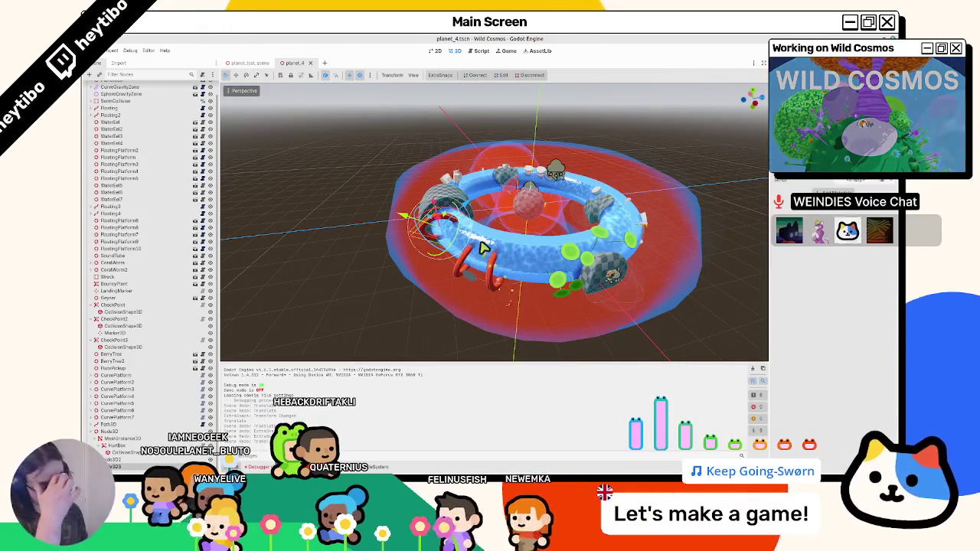
{"action": "scroll", "coordinate": [476, 250], "scroll_direction": "up", "scroll_amount": 3}
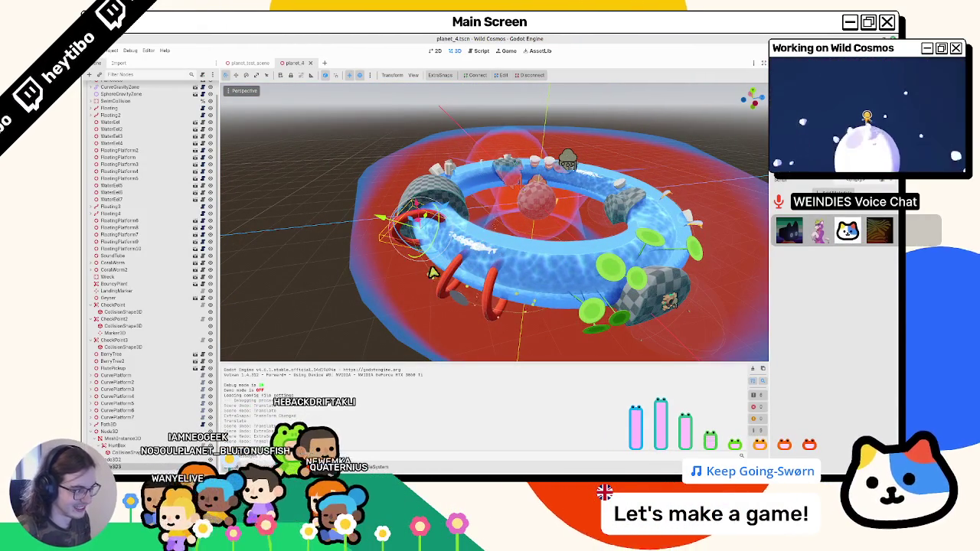
{"action": "mouse_move", "coordinate": [433, 272]}
{"action": "left_mouse_down"}
{"action": "mouse_move", "coordinate": [373, 274]}
{"action": "mouse_move", "coordinate": [518, 291]}
{"action": "mouse_move", "coordinate": [430, 317]}
{"action": "mouse_move", "coordinate": [436, 286]}
{"action": "mouse_move", "coordinate": [440, 303]}
{"action": "left_mouse_up"}
{"action": "key", "text": "F5"}
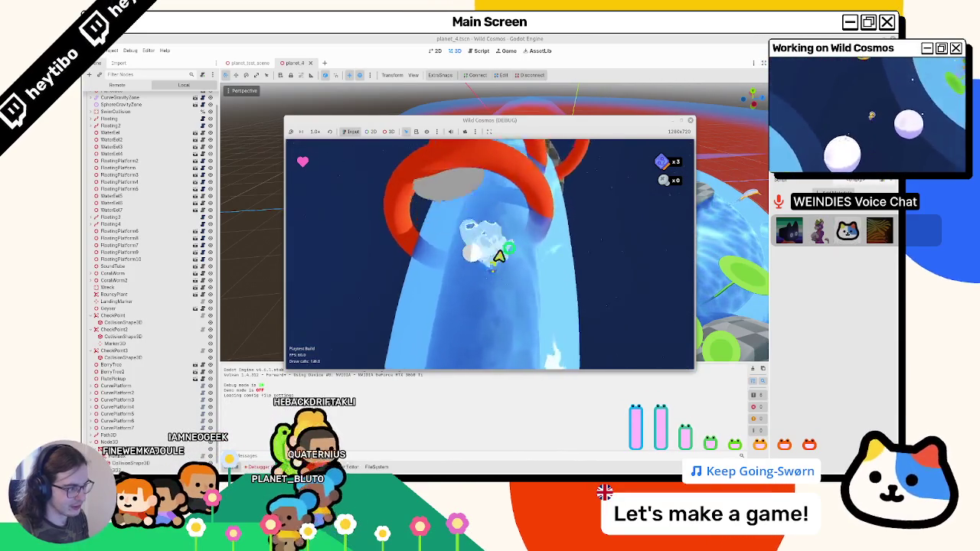
Close the Wild Cosmos (DEBUG) window to stop the game.
{"action": "left_click", "coordinate": [690, 120]}
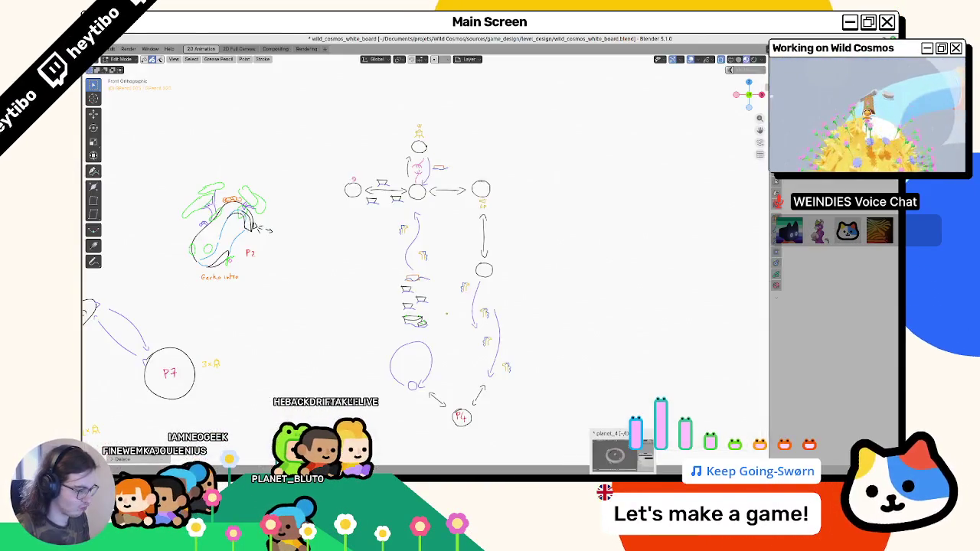
Back in Blender, select the PlanetMesh Col torus and pick a block of faces in Edit Mode.
{"action": "left_click", "coordinate": [524, 455]}
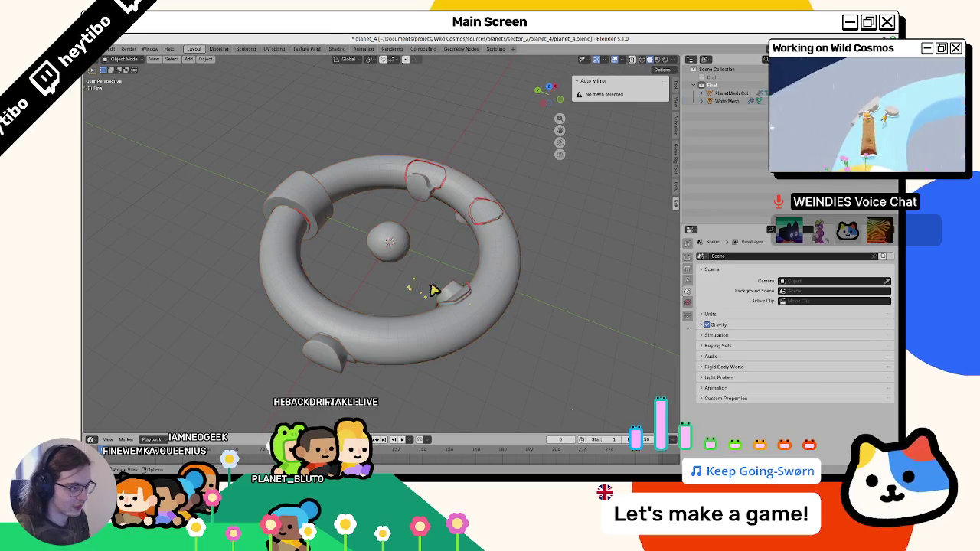
{"action": "left_click", "coordinate": [431, 307]}
{"action": "scroll", "coordinate": [462, 296], "scroll_direction": "up", "scroll_amount": 3}
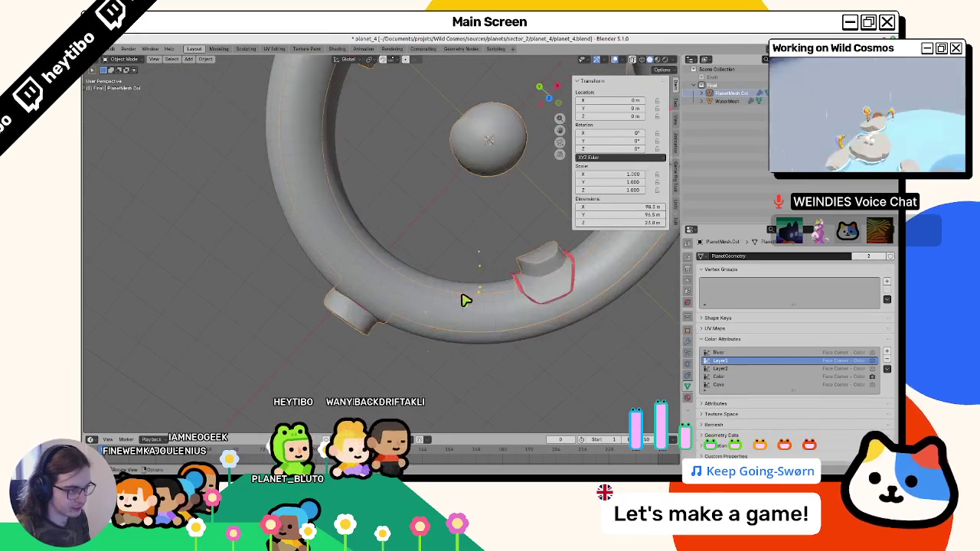
{"action": "scroll", "coordinate": [464, 303], "scroll_direction": "down", "scroll_amount": 5}
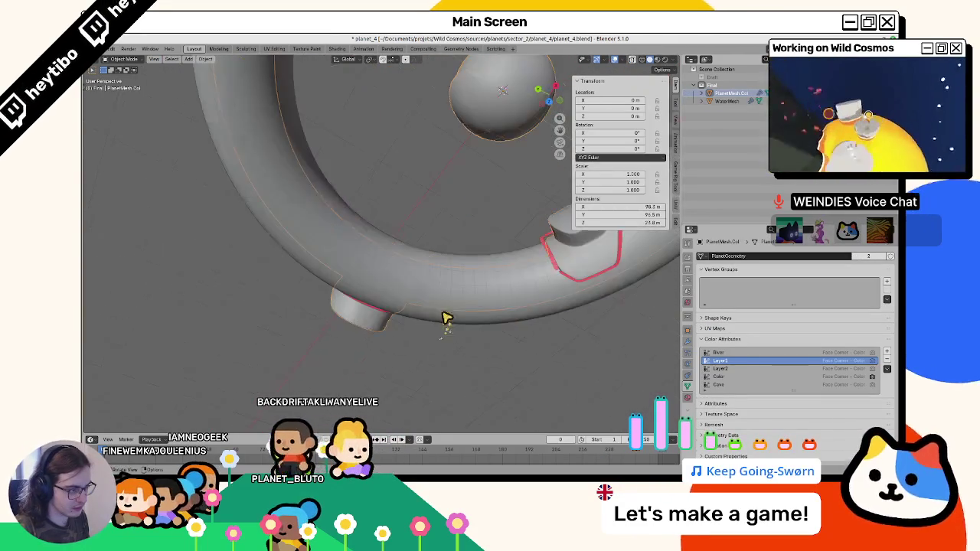
{"action": "scroll", "coordinate": [413, 307], "scroll_direction": "down", "scroll_amount": 6}
{"action": "key", "text": "Tab"}
{"action": "scroll", "coordinate": [391, 297], "scroll_direction": "up", "scroll_amount": 3}
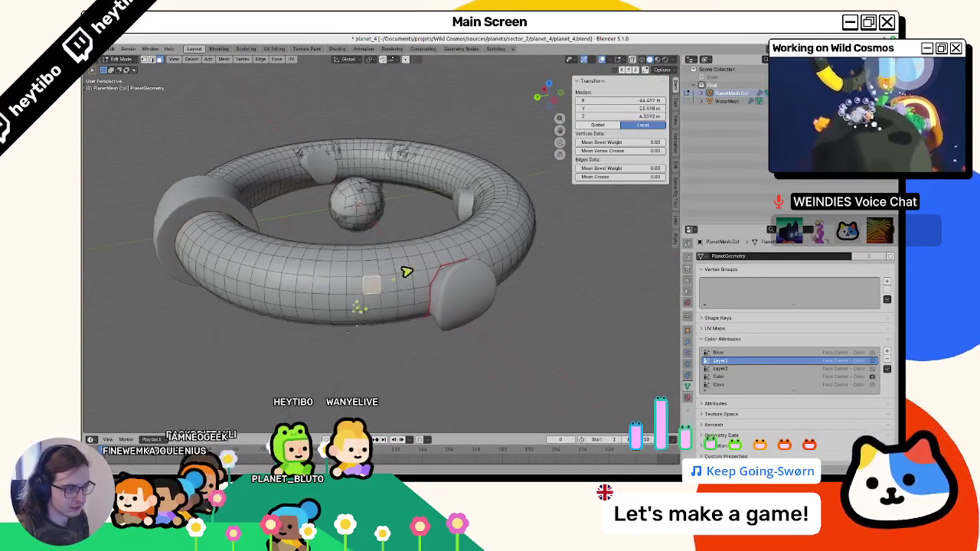
{"action": "scroll", "coordinate": [414, 261], "scroll_direction": "up", "scroll_amount": 5}
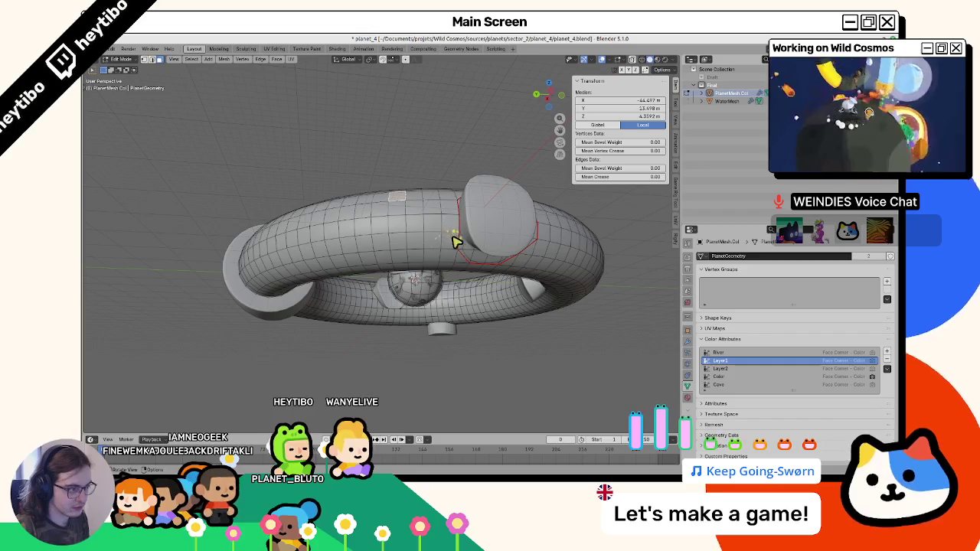
{"action": "left_click", "coordinate": [449, 220], "text": "ctrl+shift"}
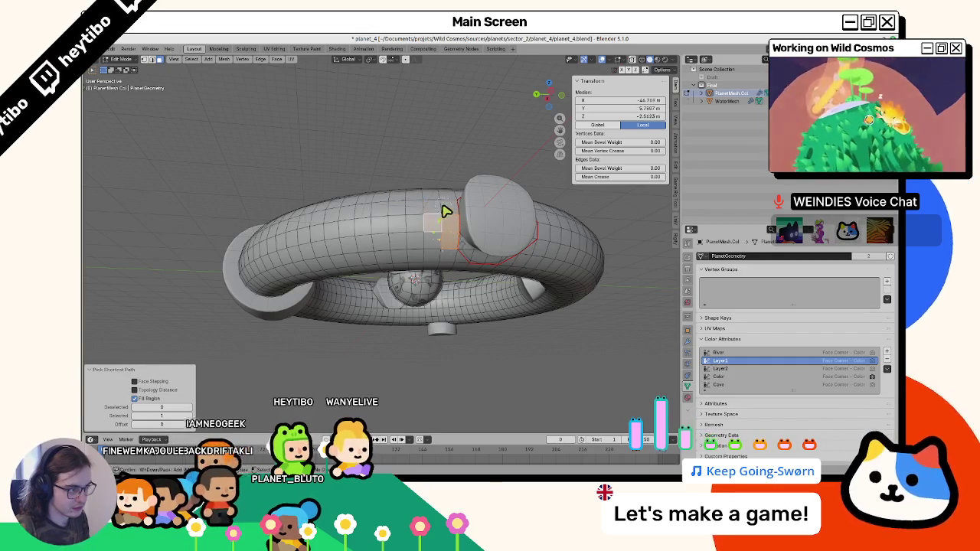
{"action": "left_click", "coordinate": [446, 212]}
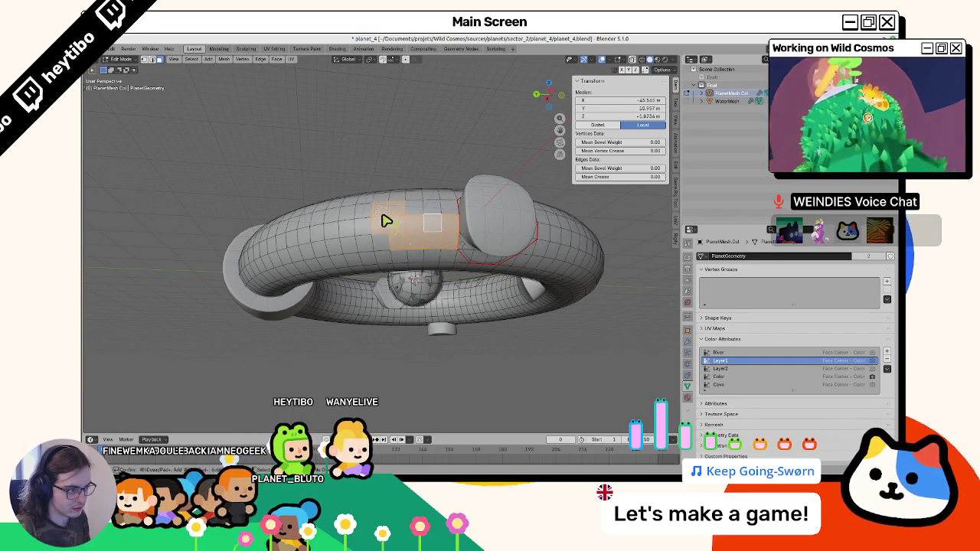
{"action": "scroll", "coordinate": [368, 245], "scroll_direction": "down", "scroll_amount": 5}
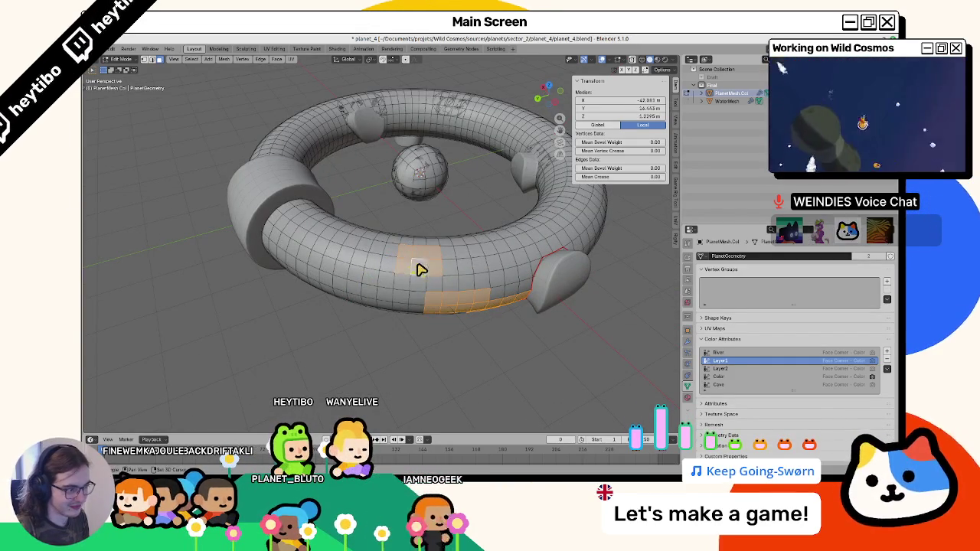
{"action": "scroll", "coordinate": [415, 258], "scroll_direction": "up", "scroll_amount": 5}
{"action": "scroll", "coordinate": [415, 258], "scroll_direction": "down", "scroll_amount": 5}
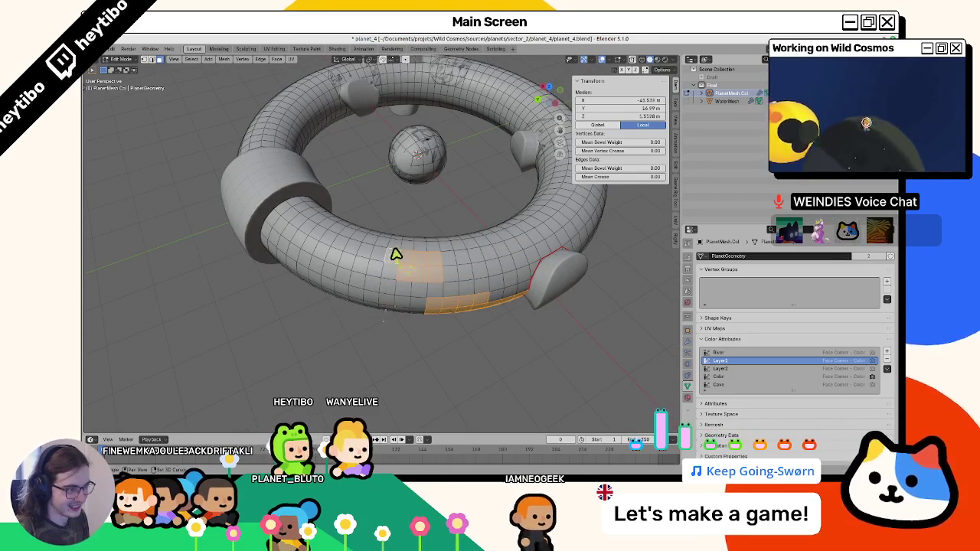
{"action": "scroll", "coordinate": [409, 249], "scroll_direction": "up", "scroll_amount": 5}
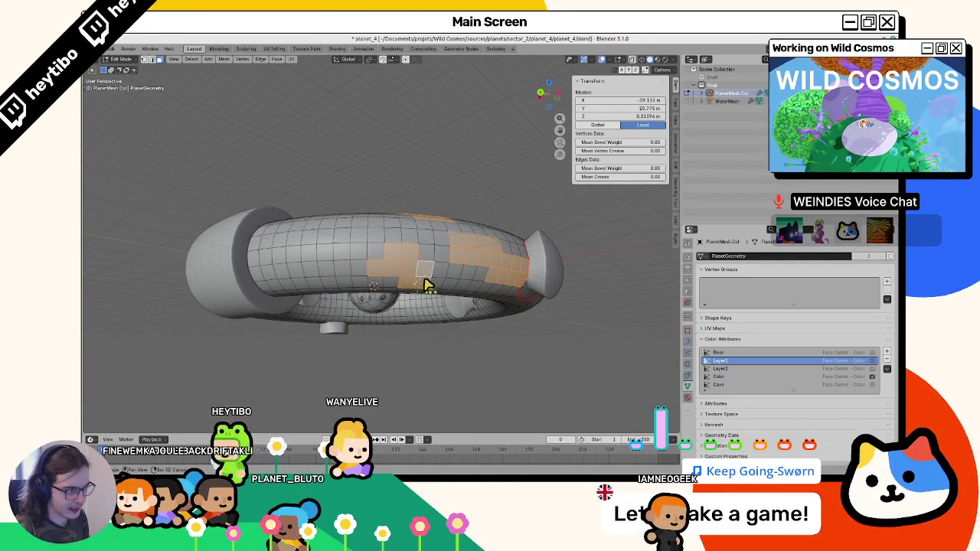
{"action": "scroll", "coordinate": [413, 286], "scroll_direction": "left", "scroll_amount": 2}
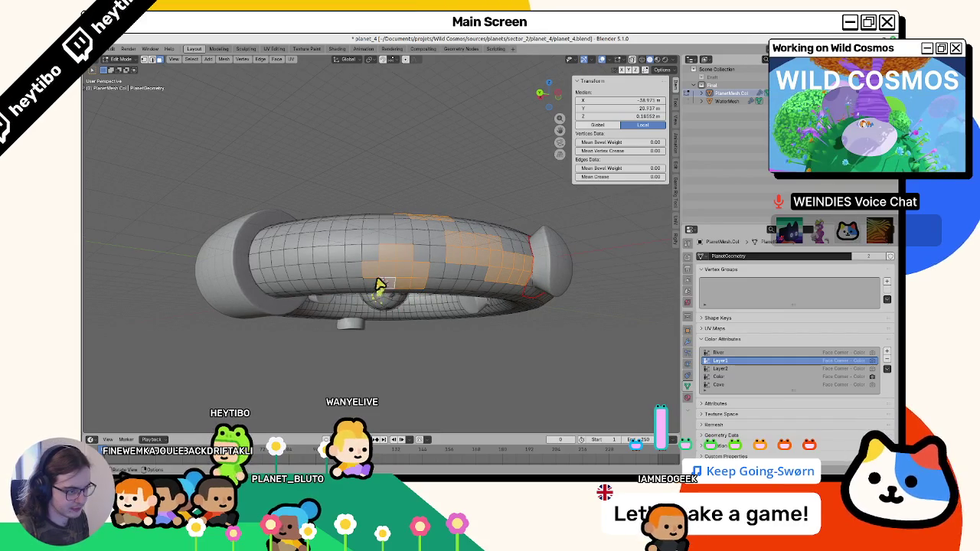
{"action": "scroll", "coordinate": [418, 253], "scroll_direction": "down", "scroll_amount": 4}
In Vertex Paint, fill the selected faces black on the River colour attribute.
{"action": "key", "text": "ctrl+Tab"}
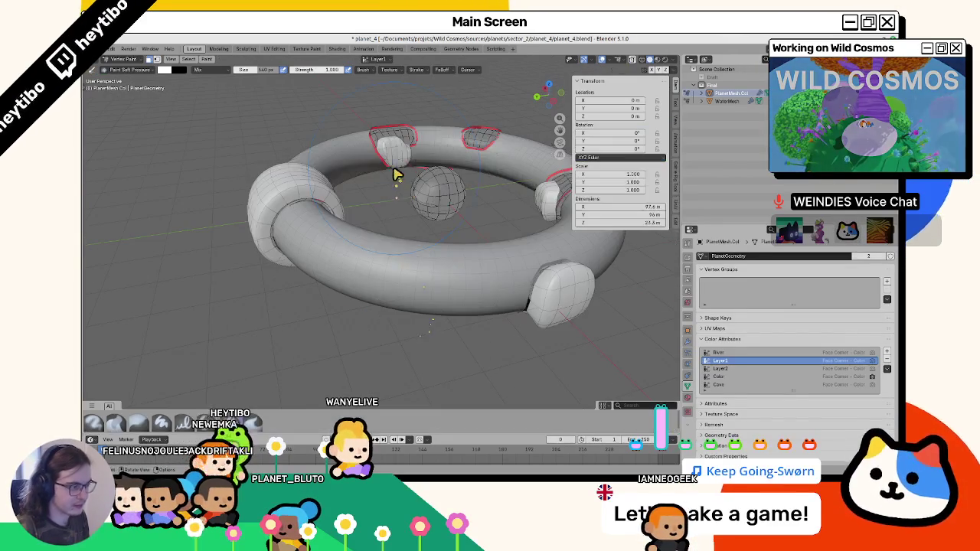
{"action": "left_click", "coordinate": [375, 59]}
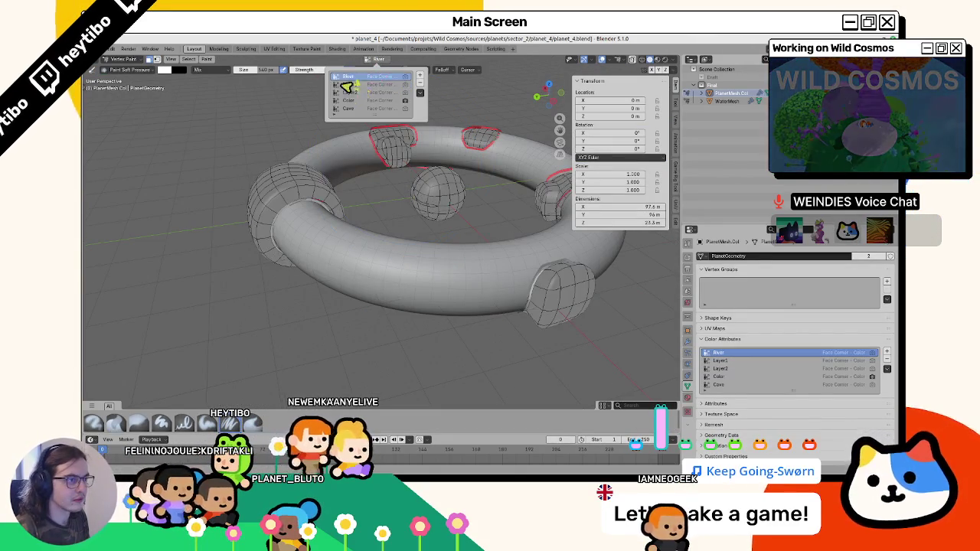
{"action": "left_click", "coordinate": [348, 77]}
{"action": "left_click", "coordinate": [164, 70]}
{"action": "left_click_drag", "start_coordinate": [228, 99], "coordinate": [229, 143]}
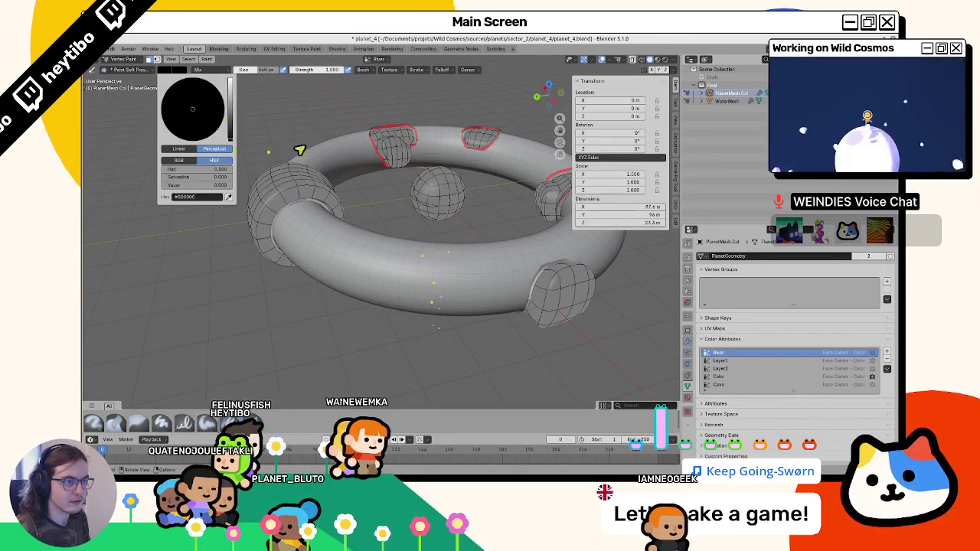
{"action": "key", "text": "shift+k"}
Return to Edit Mode and try selecting single vertices around the ring.
{"action": "scroll", "coordinate": [407, 209], "scroll_direction": "up", "scroll_amount": 5}
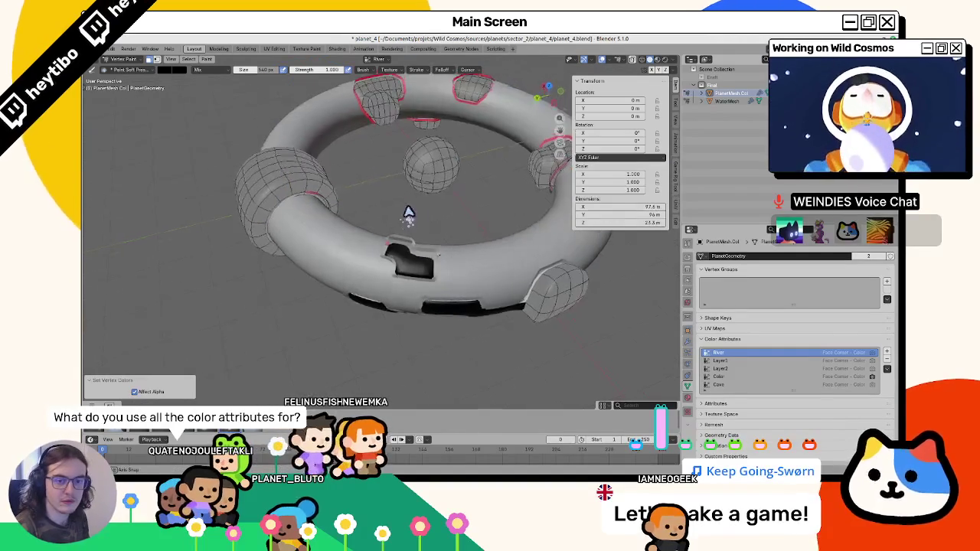
{"action": "key", "text": "ctrl+Tab"}
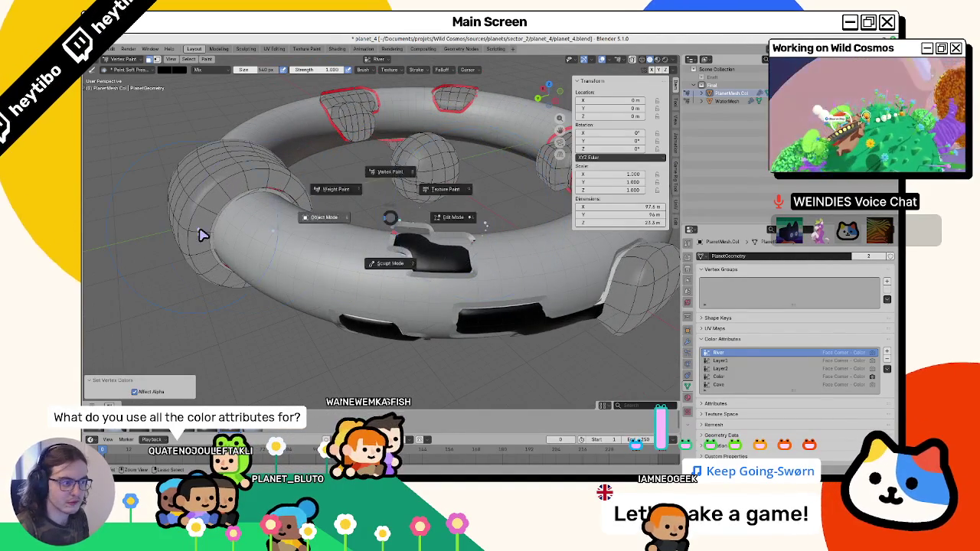
{"action": "mouse_move", "coordinate": [483, 220]}
{"action": "left_mouse_down"}
{"action": "mouse_move", "coordinate": [407, 201]}
{"action": "mouse_move", "coordinate": [416, 168]}
{"action": "mouse_move", "coordinate": [425, 176]}
{"action": "left_mouse_up"}
{"action": "key", "text": "Tab"}
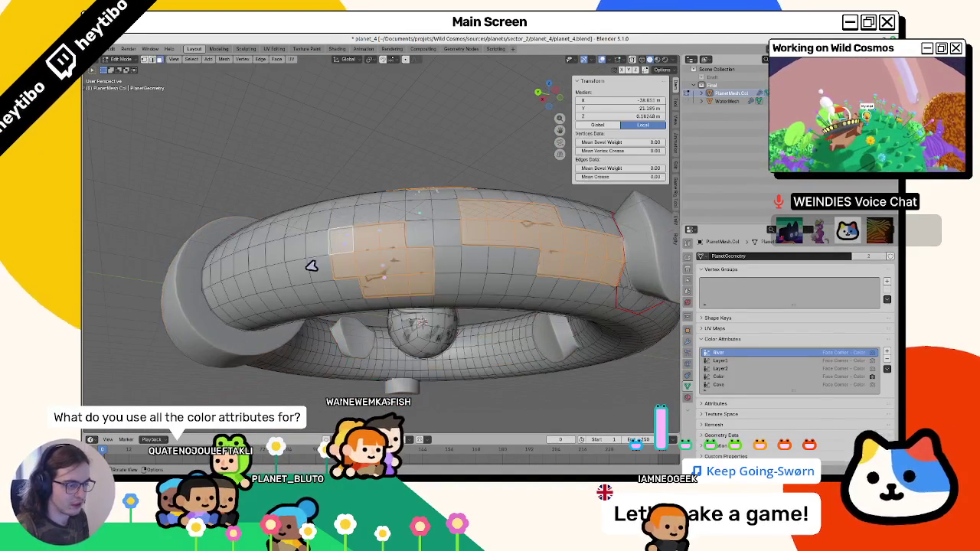
{"action": "left_click", "coordinate": [339, 252]}
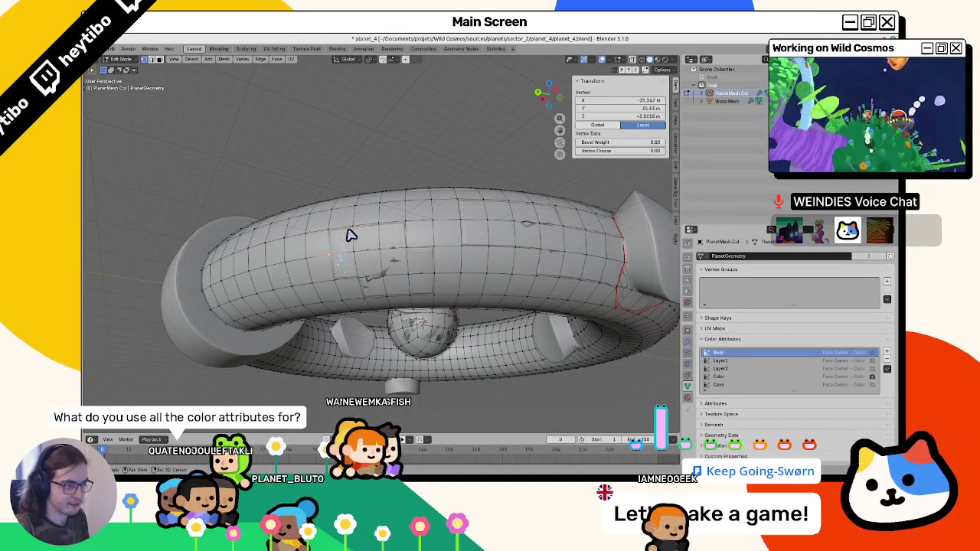
{"action": "left_click_drag", "start_coordinate": [394, 258], "coordinate": [367, 264]}
{"action": "left_click", "coordinate": [363, 264]}
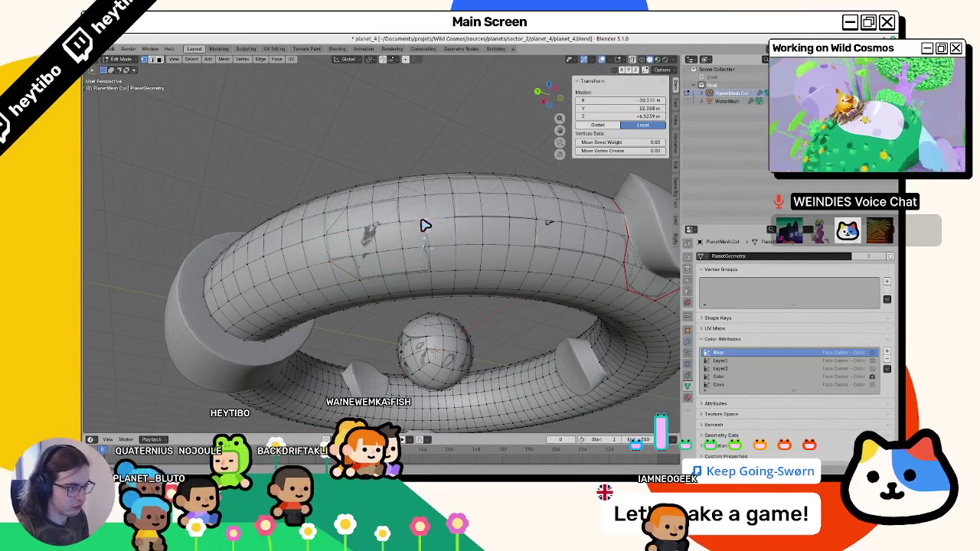
{"action": "left_click", "coordinate": [426, 249]}
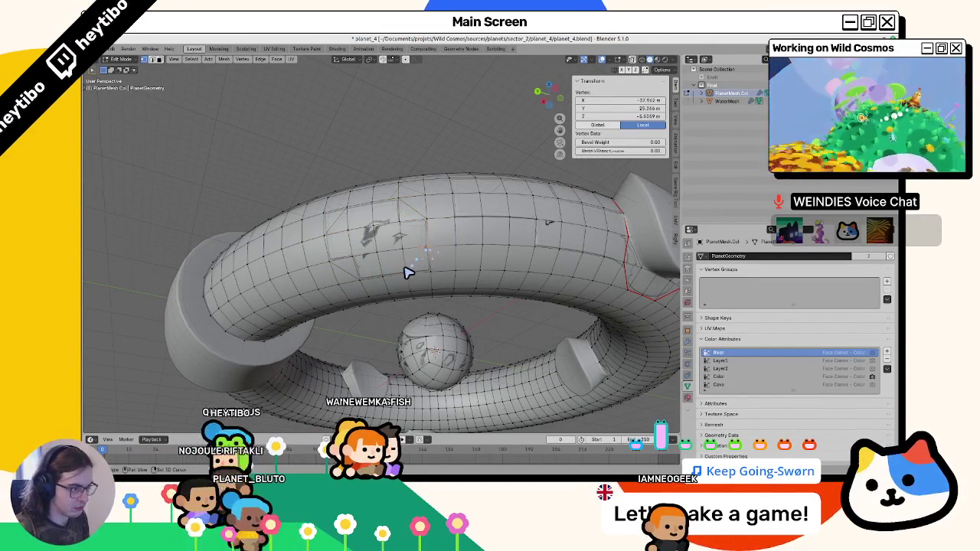
{"action": "left_click", "coordinate": [459, 205]}
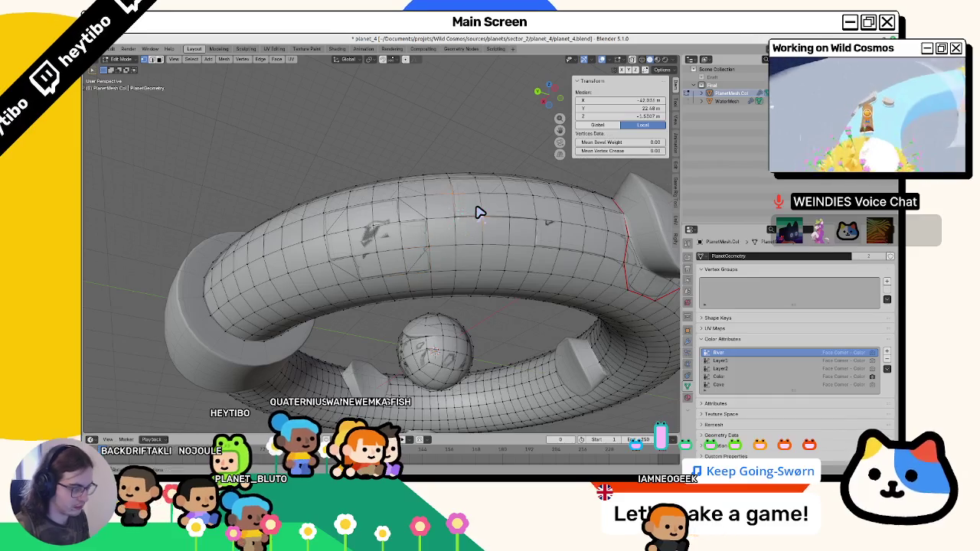
{"action": "mouse_move", "coordinate": [475, 213]}
{"action": "left_mouse_down"}
{"action": "mouse_move", "coordinate": [466, 262]}
{"action": "mouse_move", "coordinate": [437, 273]}
{"action": "left_mouse_up"}
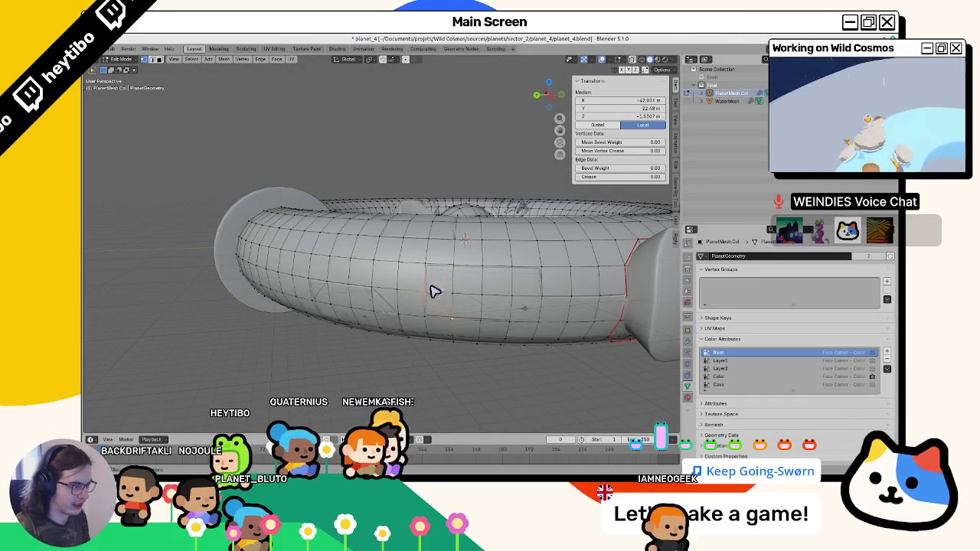
{"action": "left_click", "coordinate": [456, 240]}
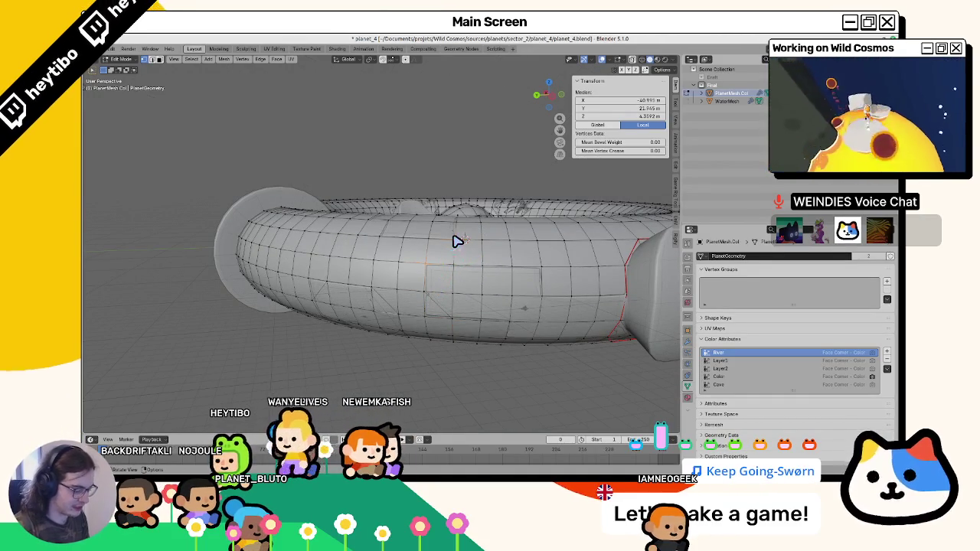
{"action": "left_click", "coordinate": [462, 244]}
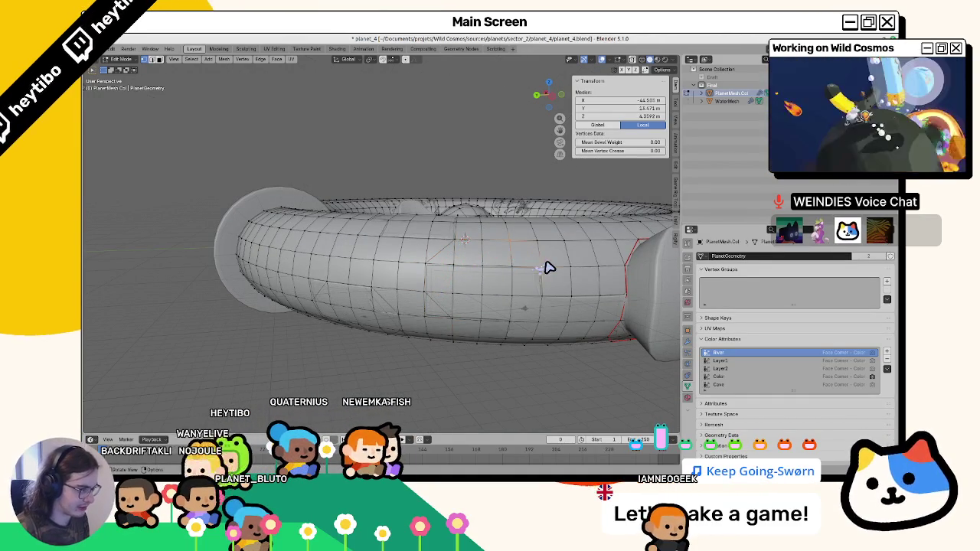
From higher and lower angles, select further vertices along the ring's upper and lower sides.
{"action": "mouse_move", "coordinate": [518, 285]}
{"action": "left_mouse_down"}
{"action": "mouse_move", "coordinate": [519, 261]}
{"action": "mouse_move", "coordinate": [470, 280]}
{"action": "mouse_move", "coordinate": [409, 276]}
{"action": "mouse_move", "coordinate": [409, 293]}
{"action": "mouse_move", "coordinate": [406, 279]}
{"action": "left_mouse_up"}
{"action": "left_click", "coordinate": [510, 266]}
{"action": "left_click", "coordinate": [406, 279]}
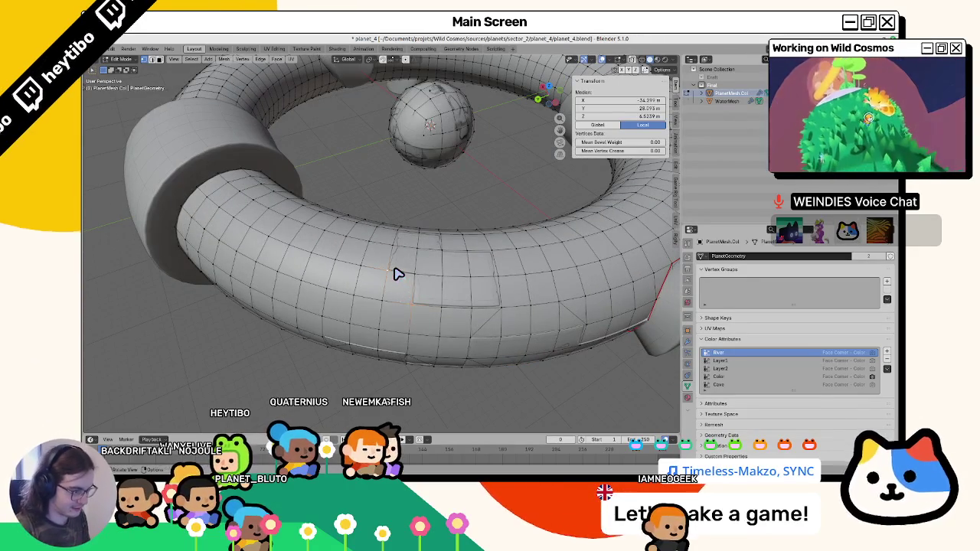
{"action": "mouse_move", "coordinate": [442, 241]}
{"action": "left_mouse_down"}
{"action": "mouse_move", "coordinate": [457, 291]}
{"action": "mouse_move", "coordinate": [469, 293]}
{"action": "left_mouse_up"}
{"action": "left_click", "coordinate": [468, 292]}
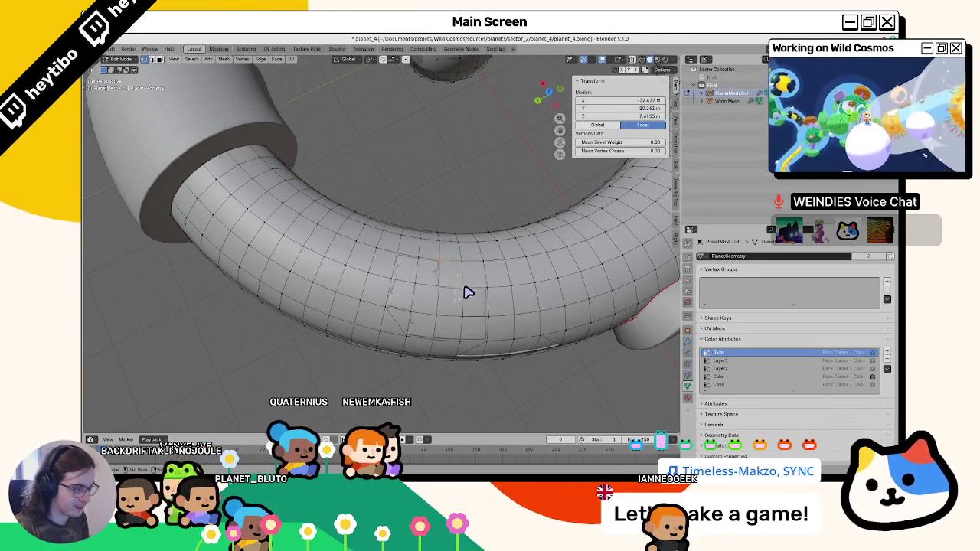
{"action": "left_click", "coordinate": [421, 260]}
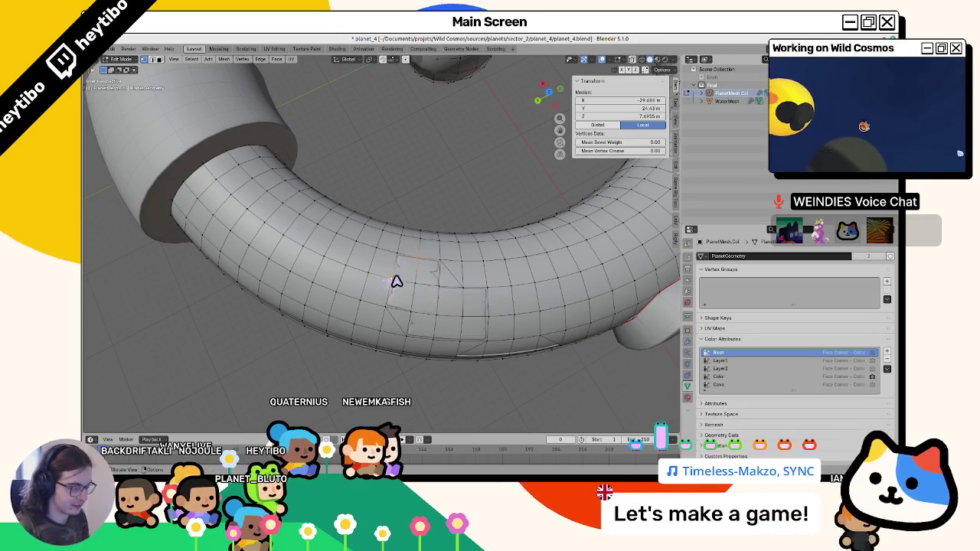
{"action": "left_click", "coordinate": [464, 343]}
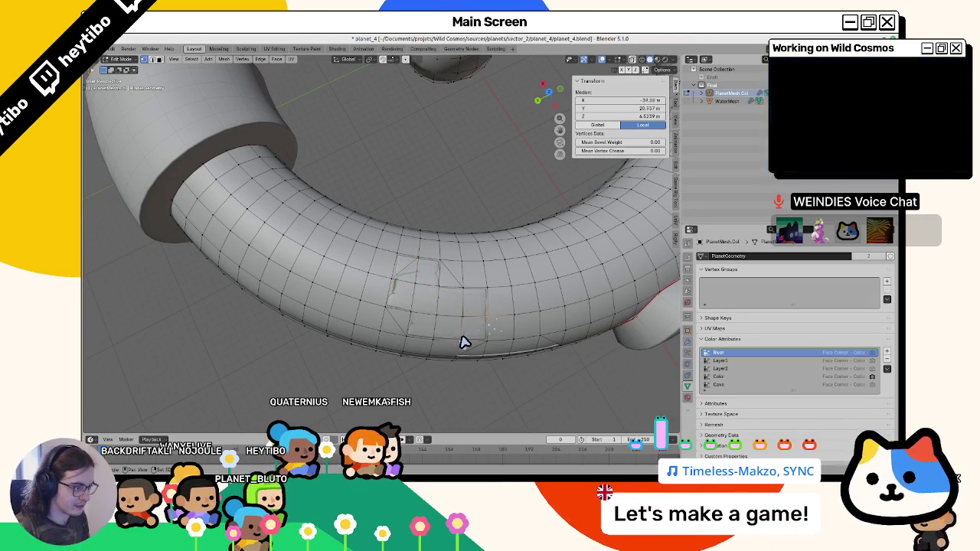
{"action": "left_click", "coordinate": [473, 324]}
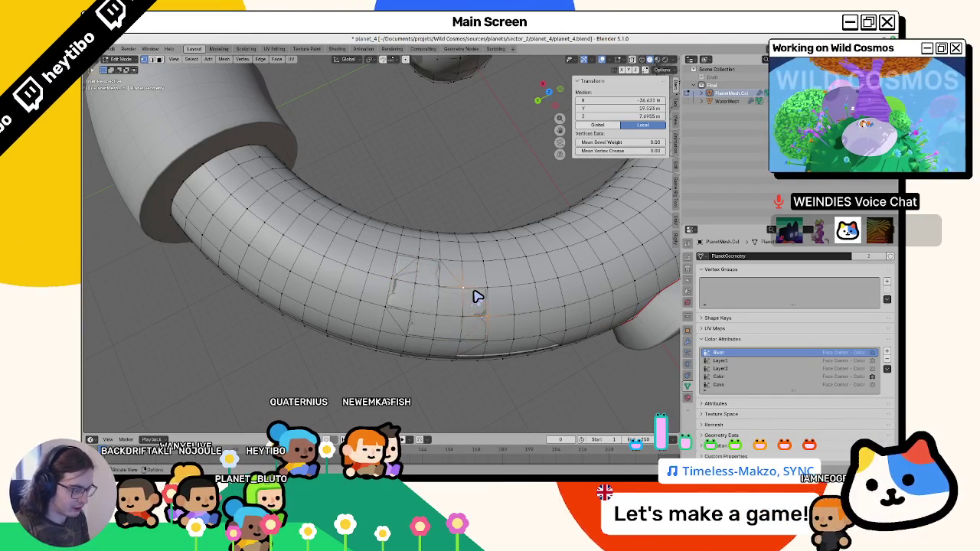
{"action": "key", "text": "ctrl+Tab"}
Select faces around a torus hole and fill them with the paint colour in Vertex Paint.
{"action": "left_click", "coordinate": [257, 201]}
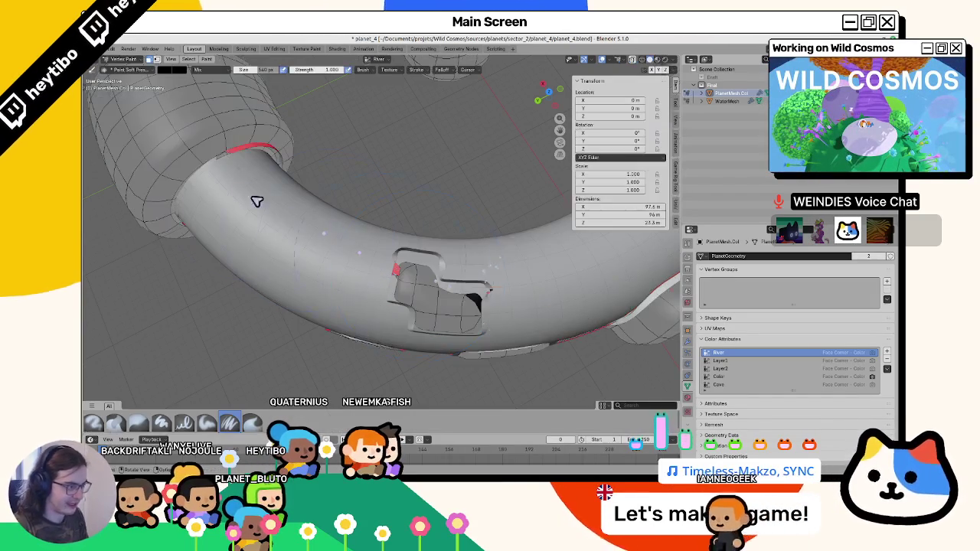
{"action": "key", "text": "Tab"}
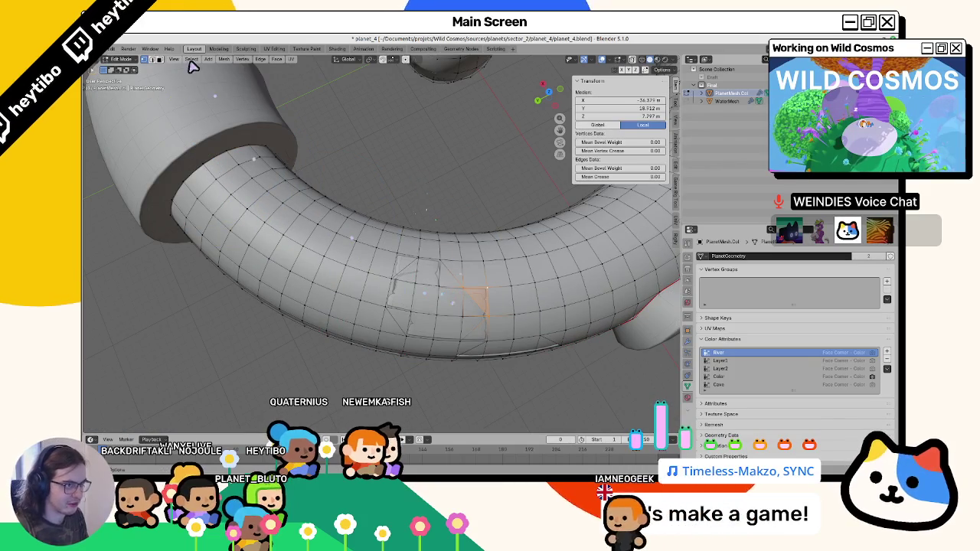
{"action": "left_click", "coordinate": [409, 273], "text": "shift"}
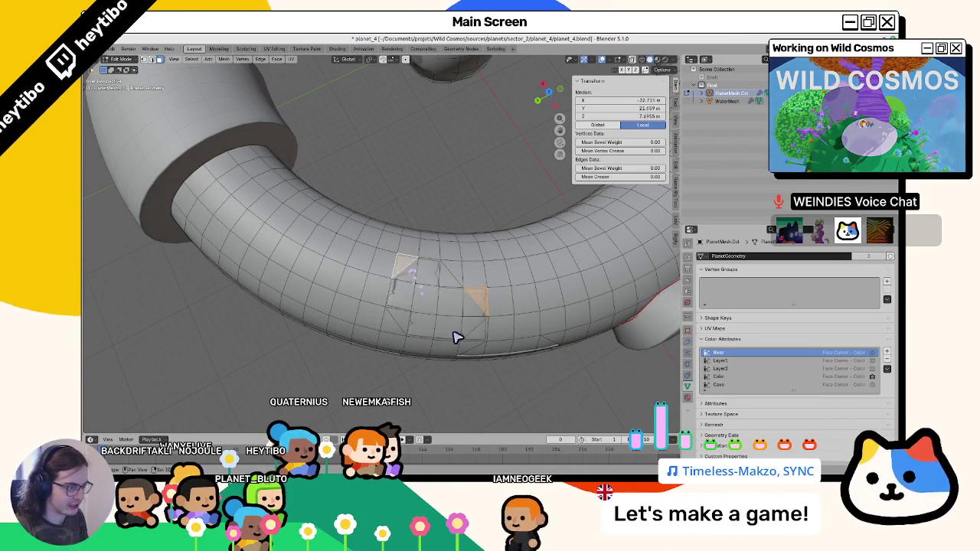
{"action": "mouse_move", "coordinate": [480, 337]}
{"action": "left_mouse_down"}
{"action": "mouse_move", "coordinate": [470, 267]}
{"action": "mouse_move", "coordinate": [483, 307]}
{"action": "mouse_move", "coordinate": [431, 309]}
{"action": "mouse_move", "coordinate": [361, 278]}
{"action": "mouse_move", "coordinate": [372, 260]}
{"action": "mouse_move", "coordinate": [339, 278]}
{"action": "left_mouse_up"}
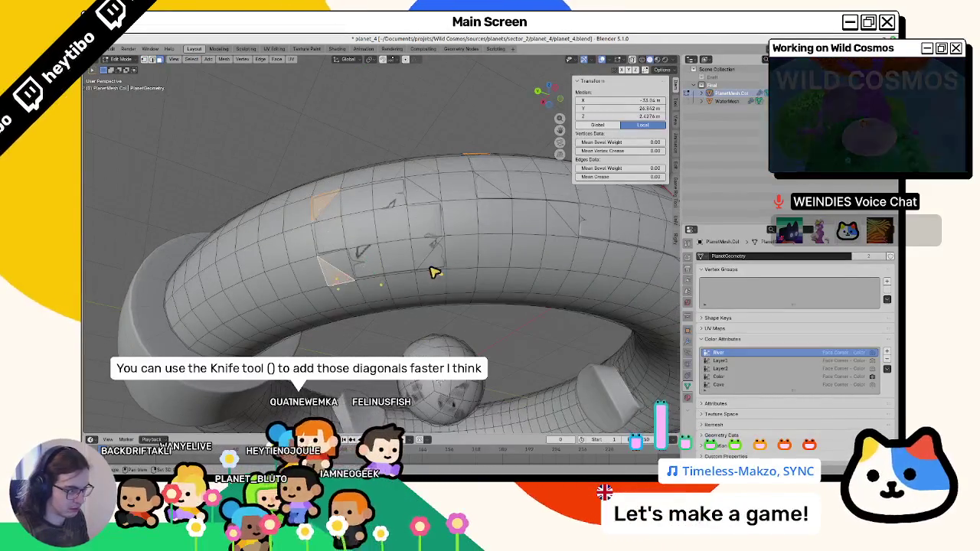
{"action": "mouse_move", "coordinate": [433, 272]}
{"action": "left_mouse_down"}
{"action": "mouse_move", "coordinate": [455, 291]}
{"action": "mouse_move", "coordinate": [398, 302]}
{"action": "mouse_move", "coordinate": [394, 333]}
{"action": "left_mouse_up"}
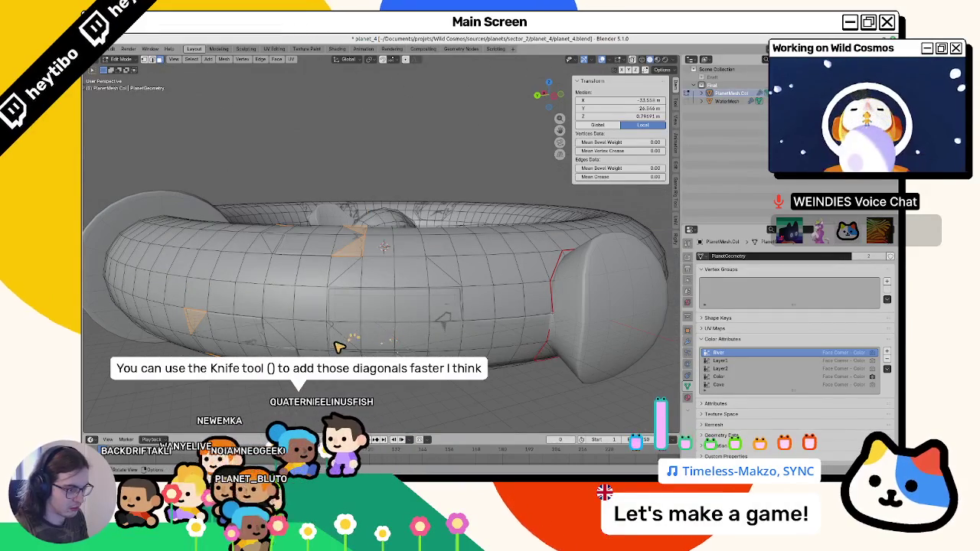
{"action": "left_click_drag", "start_coordinate": [339, 347], "coordinate": [394, 324]}
{"action": "key", "text": "ctrl+Tab"}
{"action": "left_click", "coordinate": [400, 230]}
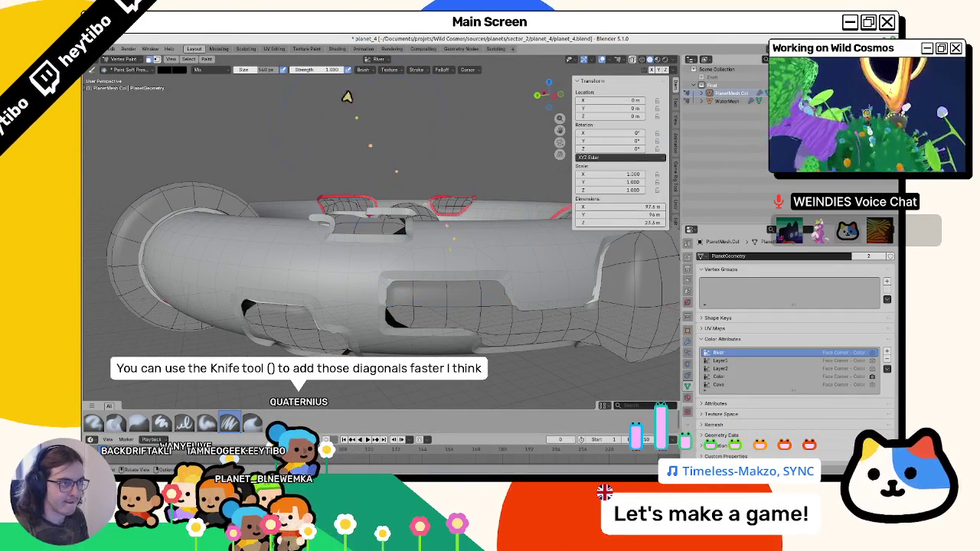
{"action": "left_click", "coordinate": [164, 70]}
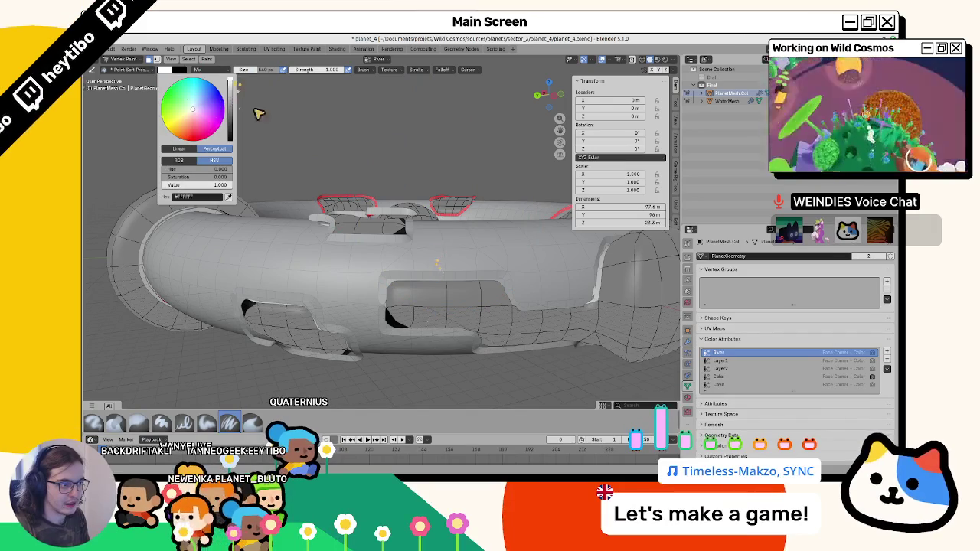
{"action": "key", "text": "shift+k"}
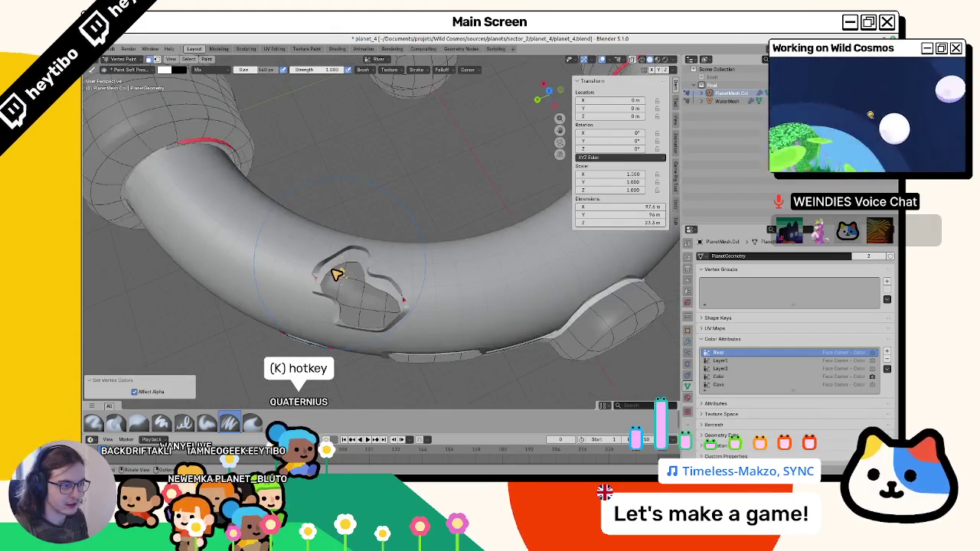
{"action": "key", "text": "Tab"}
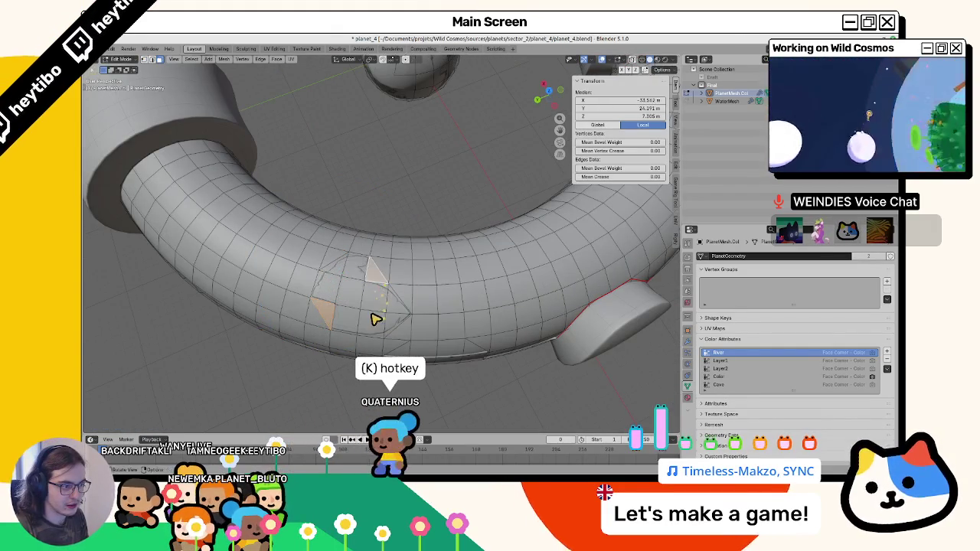
Set the brush colour to black and paint black around the torus holes.
{"action": "mouse_move", "coordinate": [375, 318]}
{"action": "left_mouse_down"}
{"action": "mouse_move", "coordinate": [375, 247]}
{"action": "mouse_move", "coordinate": [341, 278]}
{"action": "mouse_move", "coordinate": [350, 304]}
{"action": "mouse_move", "coordinate": [343, 249]}
{"action": "left_mouse_up"}
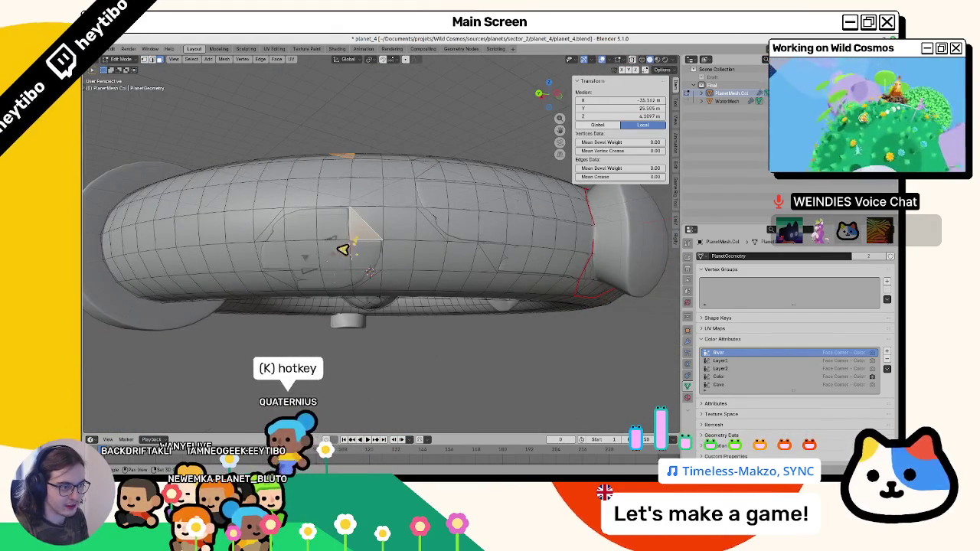
{"action": "mouse_move", "coordinate": [291, 280]}
{"action": "left_mouse_down"}
{"action": "mouse_move", "coordinate": [452, 280]}
{"action": "mouse_move", "coordinate": [486, 259]}
{"action": "mouse_move", "coordinate": [485, 240]}
{"action": "left_mouse_up"}
{"action": "key", "text": "ctrl+Tab"}
{"action": "left_click", "coordinate": [455, 164]}
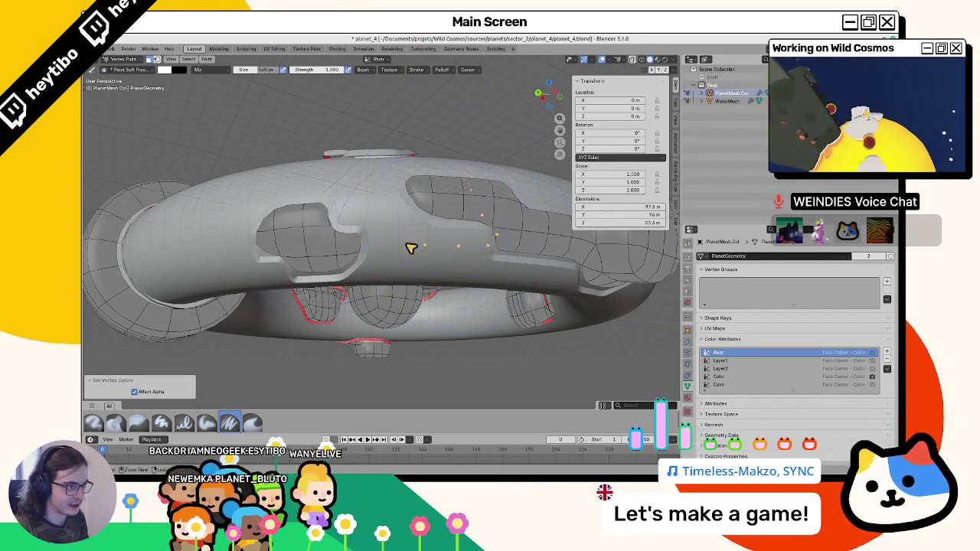
{"action": "left_click", "coordinate": [165, 70]}
{"action": "left_click_drag", "start_coordinate": [222, 164], "coordinate": [165, 165]}
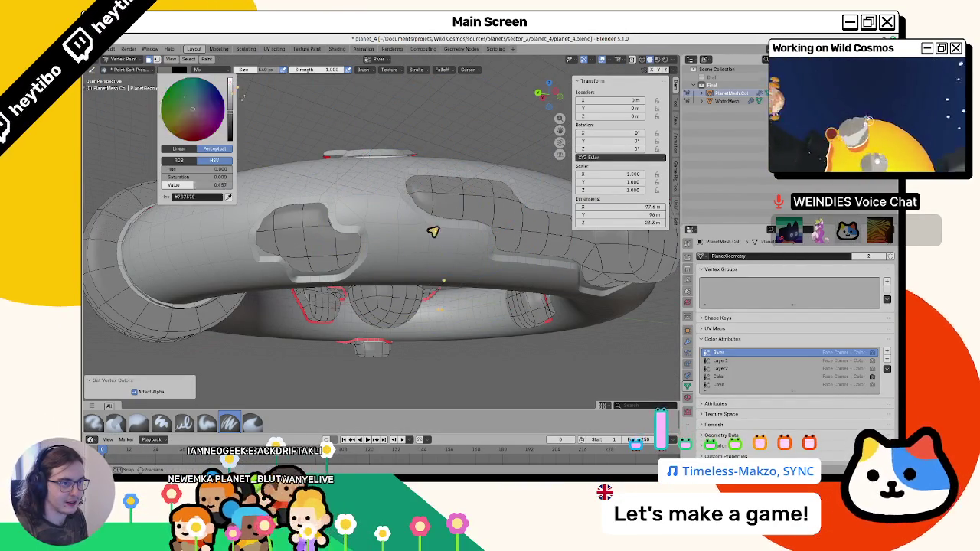
{"action": "left_click_drag", "start_coordinate": [460, 184], "coordinate": [337, 150]}
{"action": "mouse_move", "coordinate": [423, 198]}
{"action": "left_mouse_down"}
{"action": "mouse_move", "coordinate": [221, 204]}
{"action": "mouse_move", "coordinate": [207, 256]}
{"action": "mouse_move", "coordinate": [214, 278]}
{"action": "left_mouse_up"}
Fill another small torus face with black, then swap the primary and secondary paint colours.
{"action": "key", "text": "Tab"}
{"action": "left_click", "coordinate": [380, 264]}
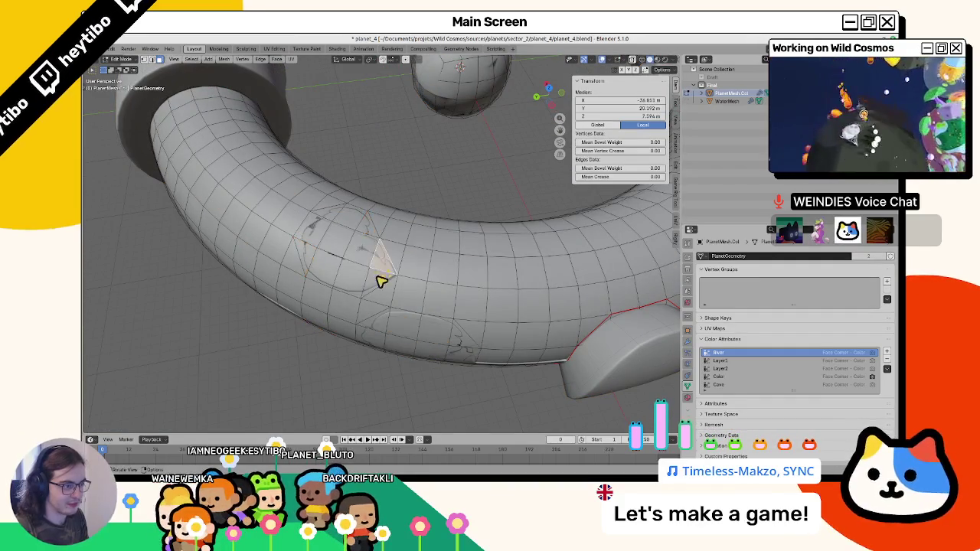
{"action": "key", "text": "Tab"}
{"action": "key", "text": "shift+k"}
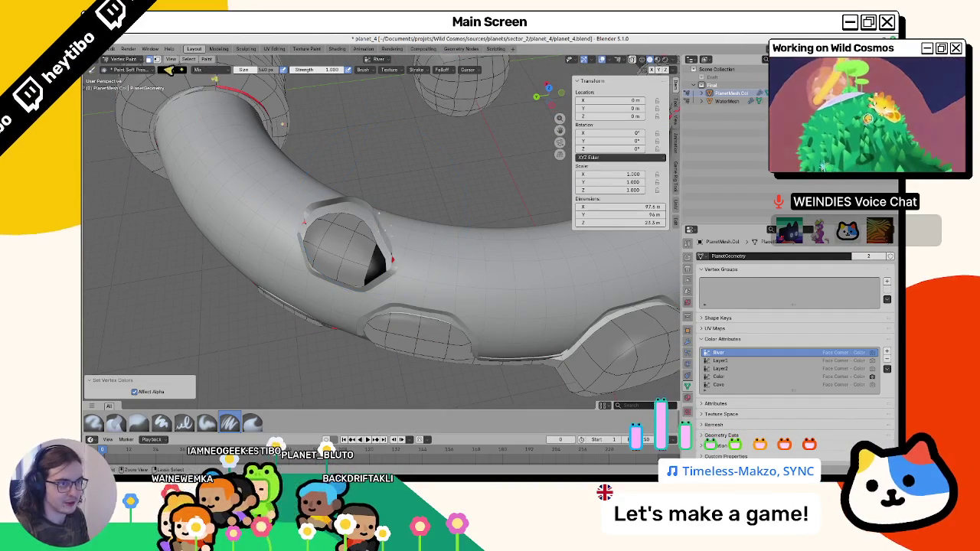
{"action": "left_click", "coordinate": [169, 69]}
{"action": "key", "text": "x"}
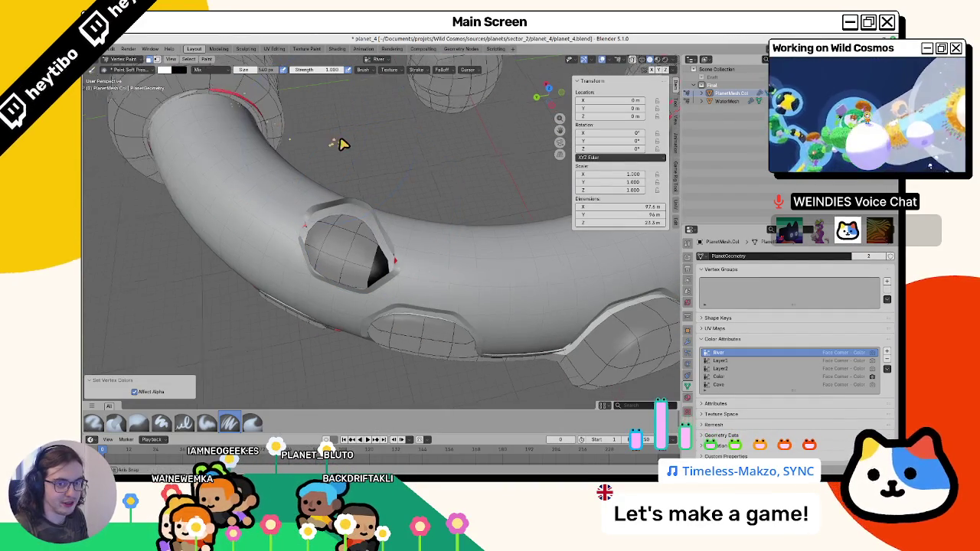
{"action": "key", "text": "ctrl+Tab"}
Select the extra edge loop on the torus in Edit Mode and delete it.
{"action": "key", "text": "Tab"}
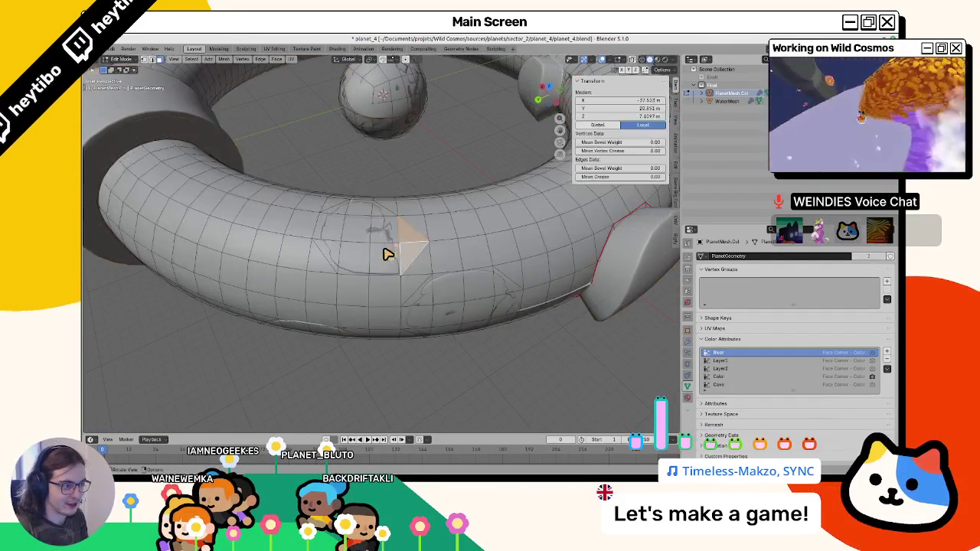
{"action": "left_click", "coordinate": [389, 264]}
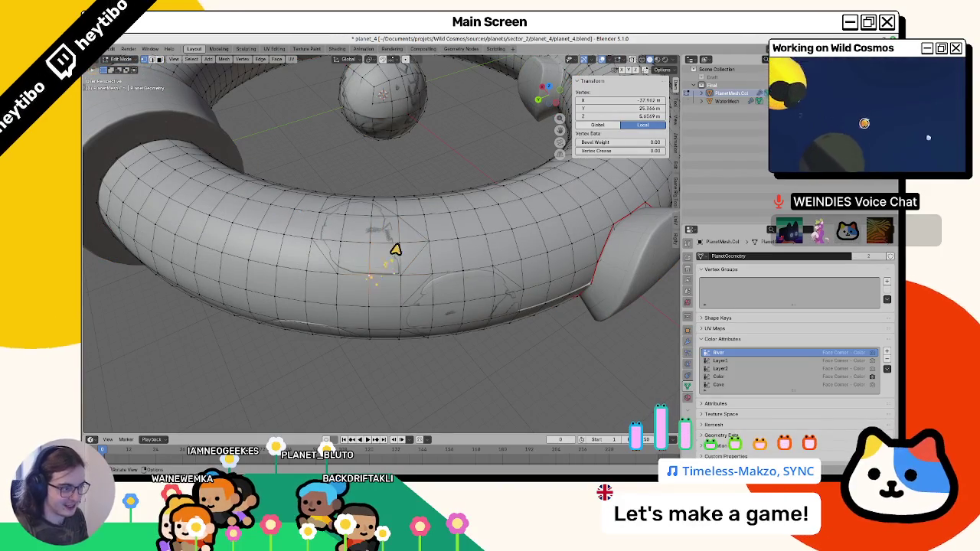
{"action": "key", "text": "ctrl+Tab"}
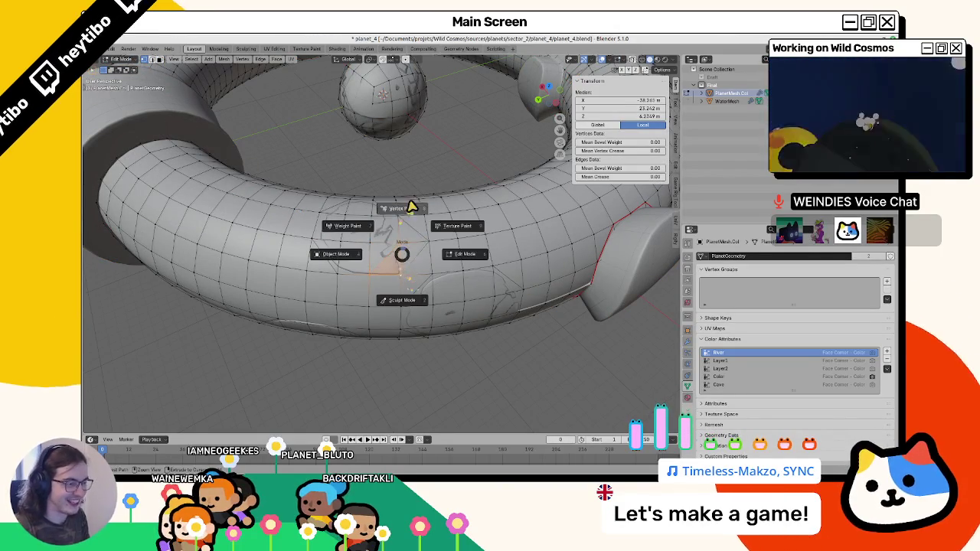
{"action": "left_click", "coordinate": [412, 219]}
{"action": "key", "text": "Tab"}
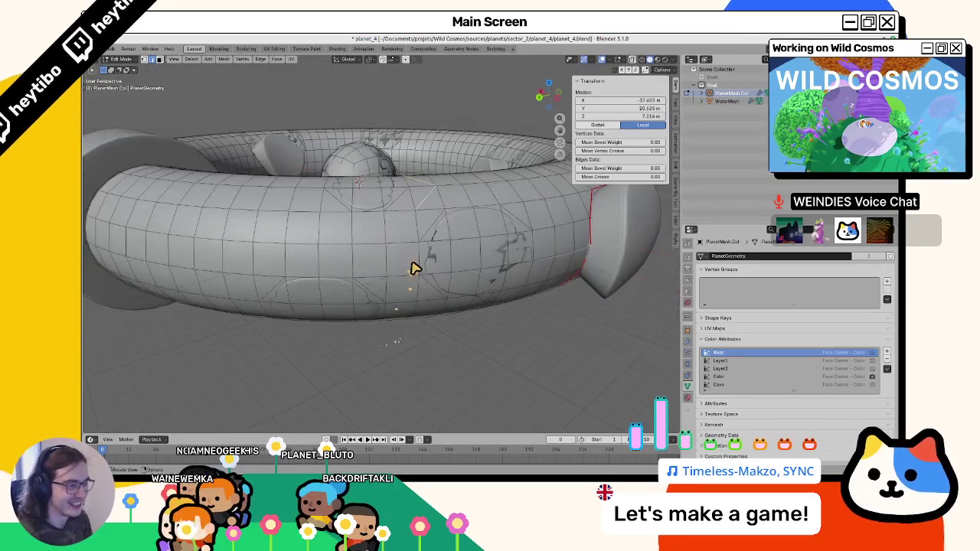
{"action": "key", "text": "x"}
{"action": "left_click", "coordinate": [391, 354]}
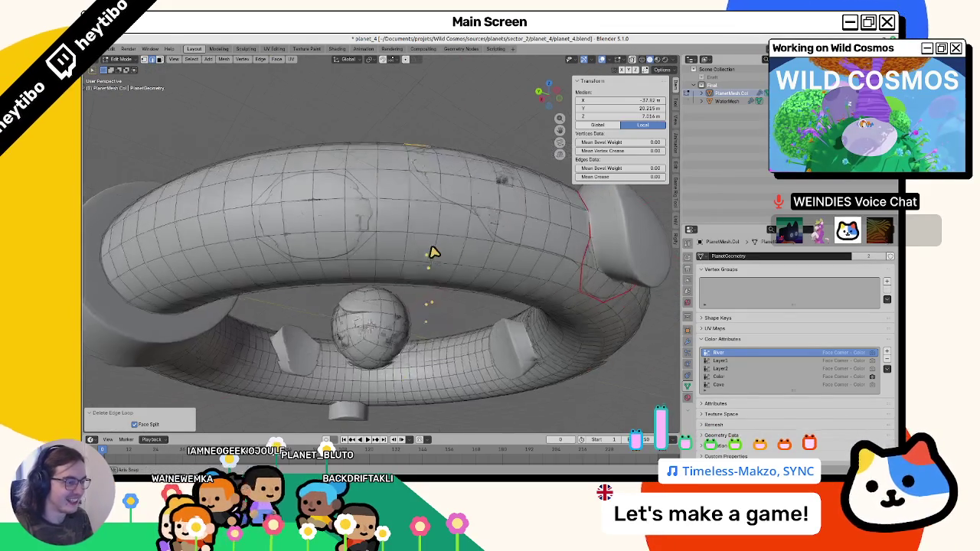
Return to Object Mode and save planet_4.blend.
{"action": "key", "text": "Tab"}
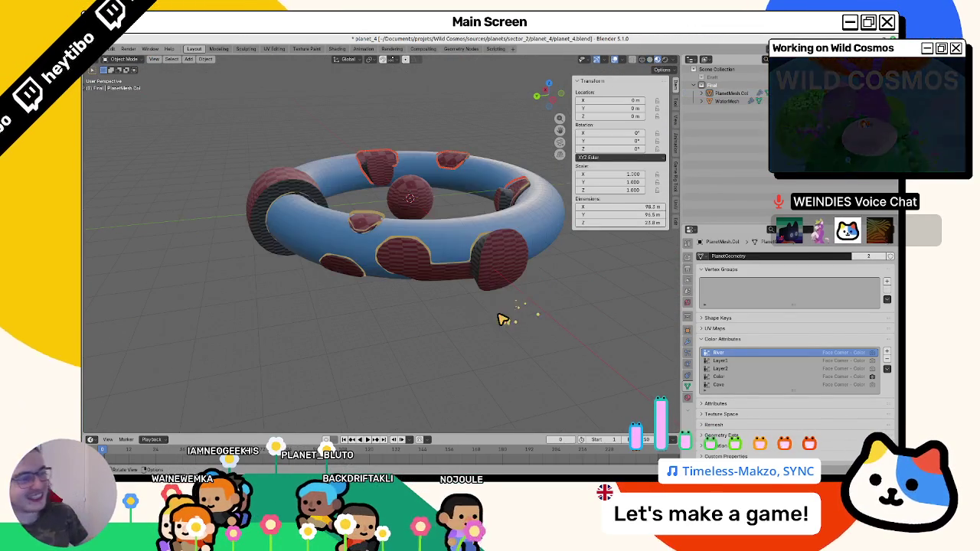
{"action": "key", "text": "Tab"}
{"action": "mouse_move", "coordinate": [451, 289]}
{"action": "left_mouse_down"}
{"action": "mouse_move", "coordinate": [366, 265]}
{"action": "mouse_move", "coordinate": [383, 396]}
{"action": "mouse_move", "coordinate": [372, 302]}
{"action": "mouse_move", "coordinate": [334, 299]}
{"action": "mouse_move", "coordinate": [334, 319]}
{"action": "mouse_move", "coordinate": [341, 245]}
{"action": "mouse_move", "coordinate": [337, 320]}
{"action": "mouse_move", "coordinate": [330, 305]}
{"action": "left_mouse_up"}
{"action": "key", "text": "ctrl+s"}
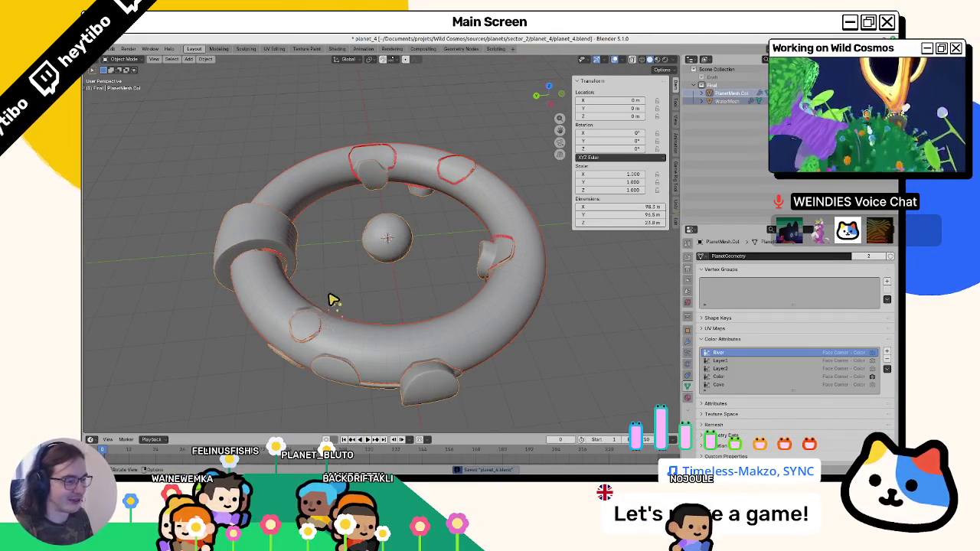
Export the torus planet as planet_4.glb in glTF 2.0 binary format.
{"action": "left_click", "coordinate": [111, 49]}
{"action": "mouse_move", "coordinate": [136, 169]}
{"action": "left_click", "coordinate": [231, 243]}
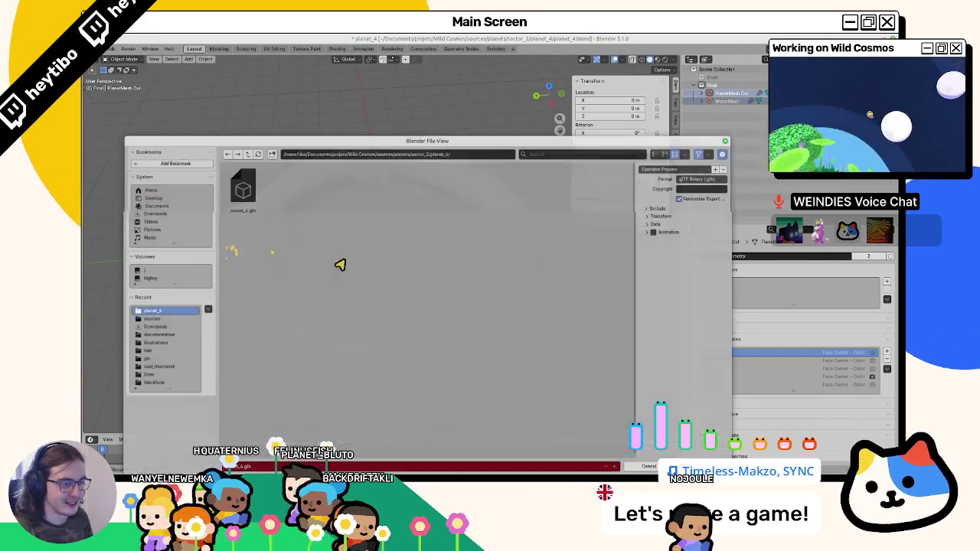
{"action": "key", "text": "Return"}
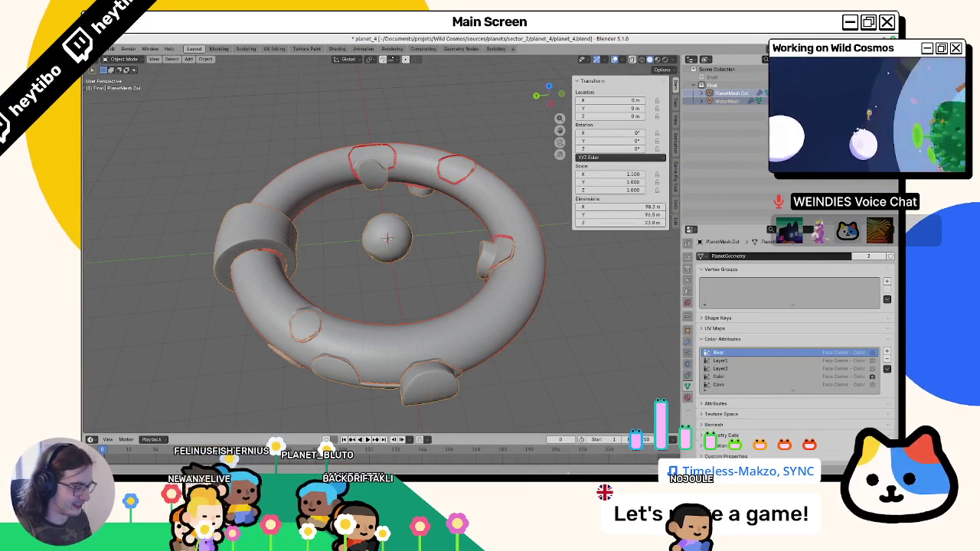
{"action": "left_click", "coordinate": [546, 468]}
Reload the planet_4 scene in Godot, run it with F6, and maximize the game window.
{"action": "left_click", "coordinate": [372, 467]}
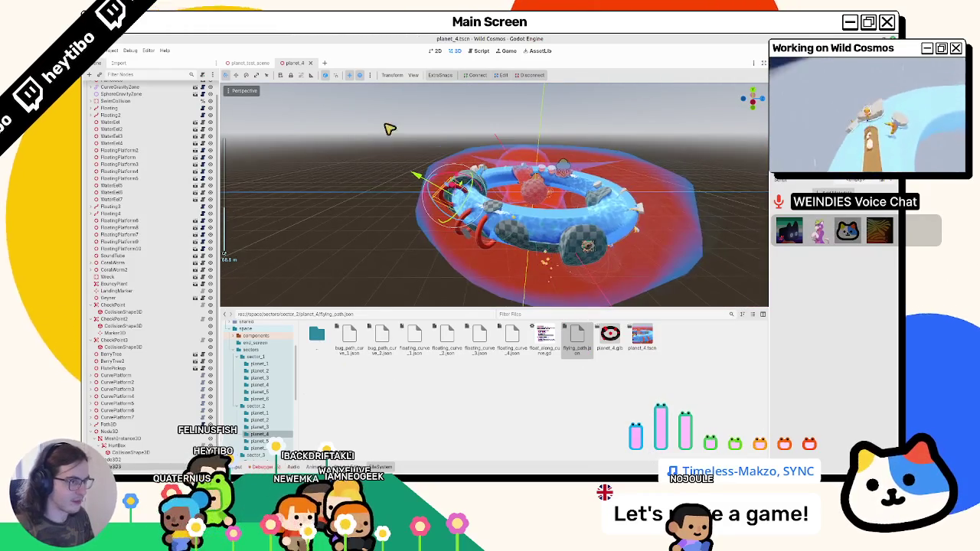
{"action": "left_click", "coordinate": [310, 63]}
{"action": "key", "text": "ctrl+shift+t"}
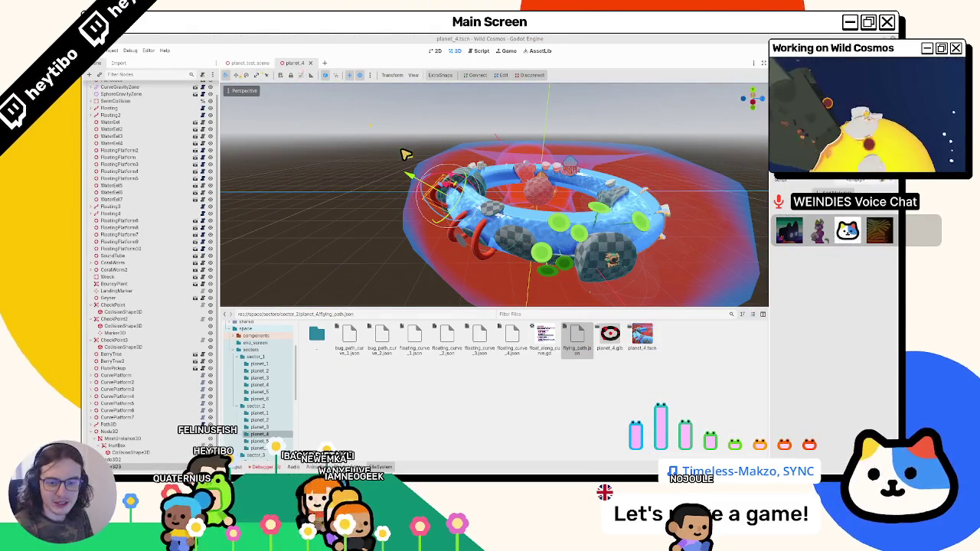
{"action": "key", "text": "F6"}
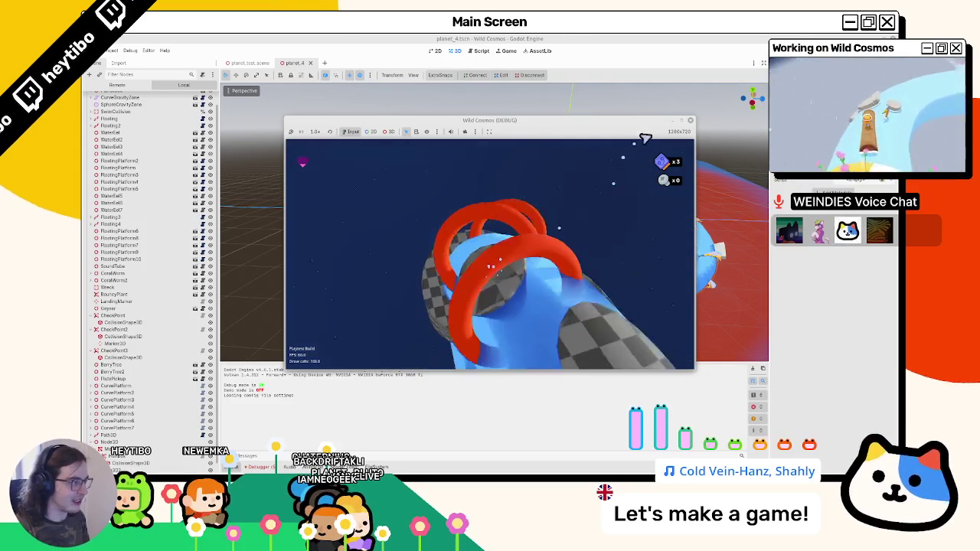
{"action": "left_click", "coordinate": [681, 121]}
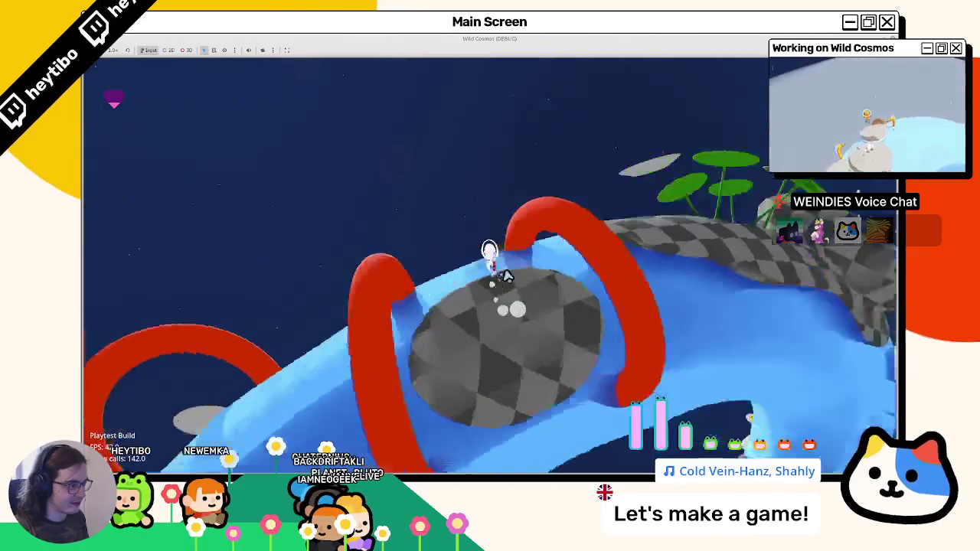
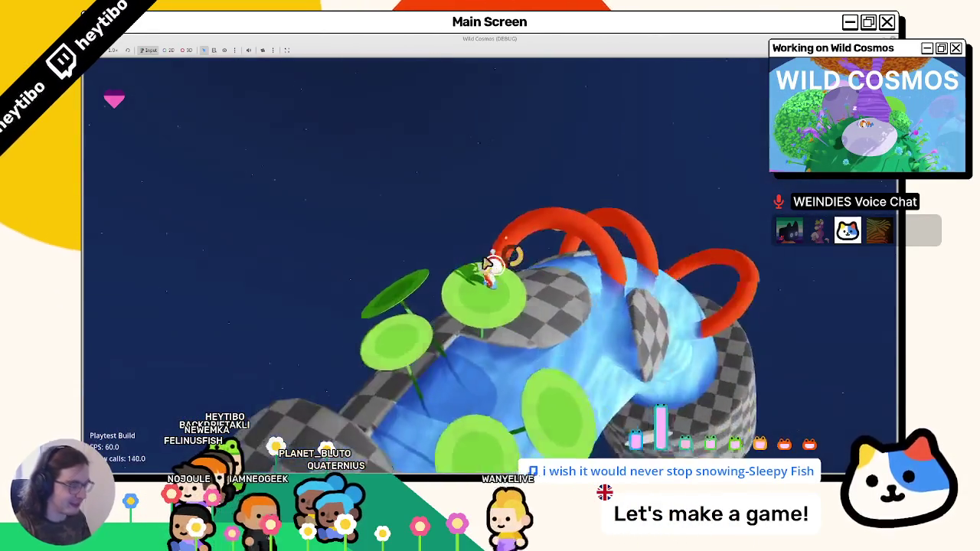
Pause and resume the Wild Cosmos playtest, then climb the character onto the higher ledge.
{"action": "key", "text": "Escape"}
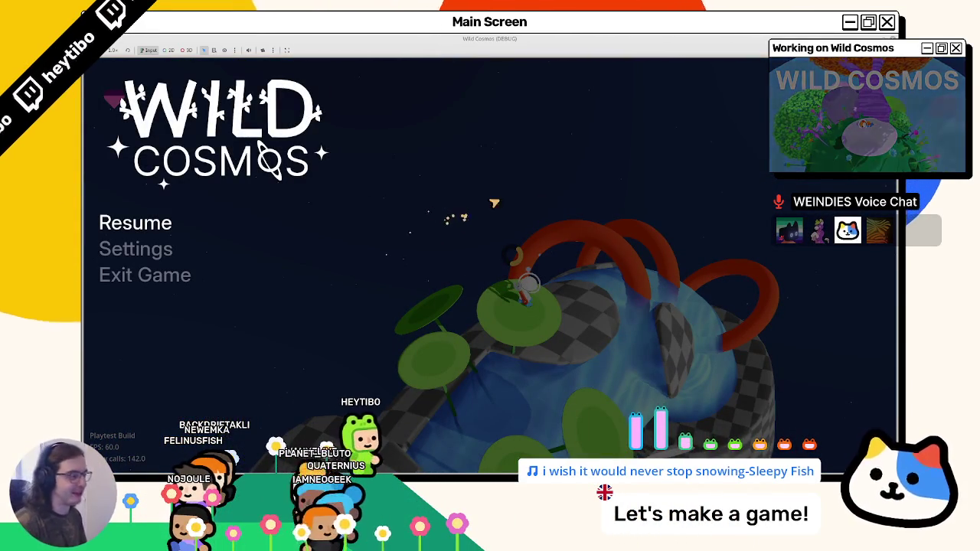
{"action": "key", "text": "Escape"}
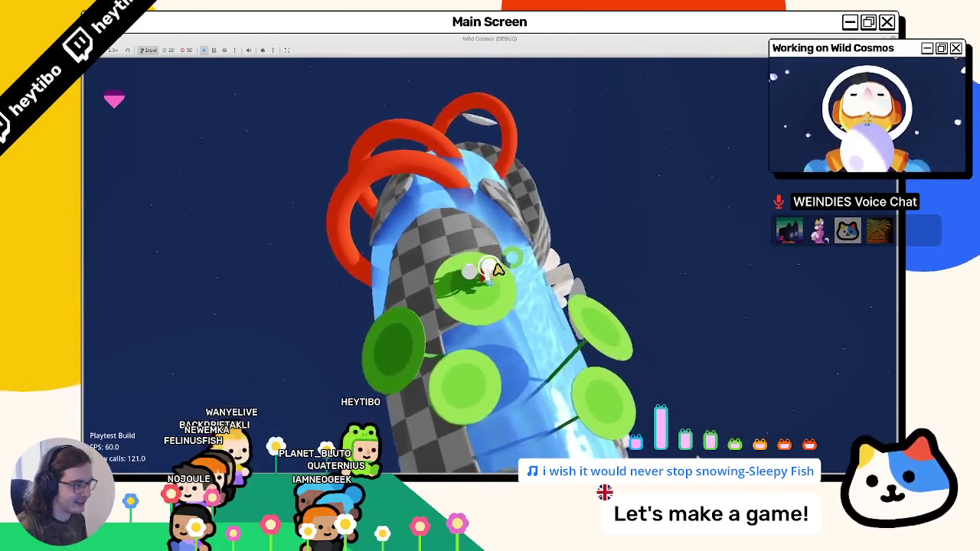
{"action": "key", "text": "space"}
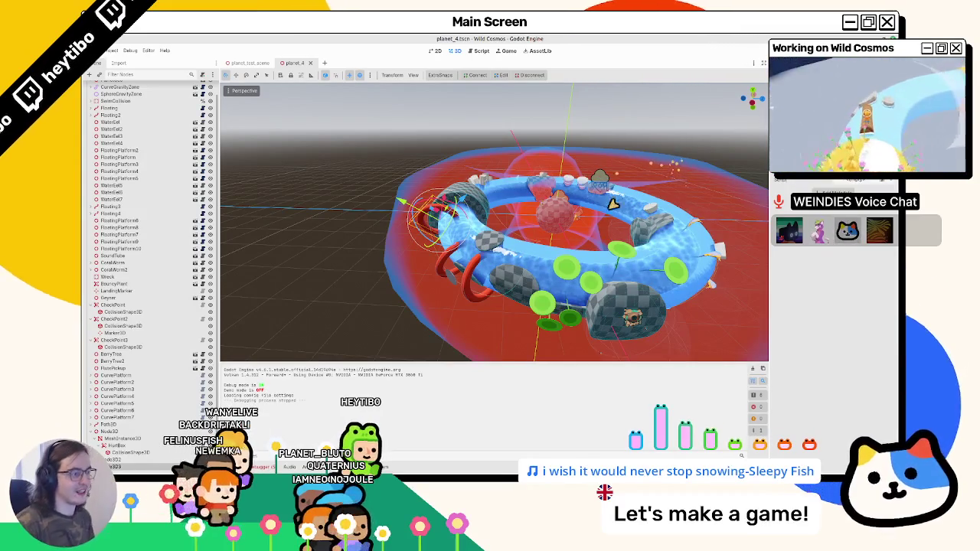
Back in the Godot editor, frame and orbit around the red ring, then switch to Blender.
{"action": "key", "text": "f"}
{"action": "scroll", "coordinate": [442, 255], "scroll_direction": "up", "scroll_amount": 5}
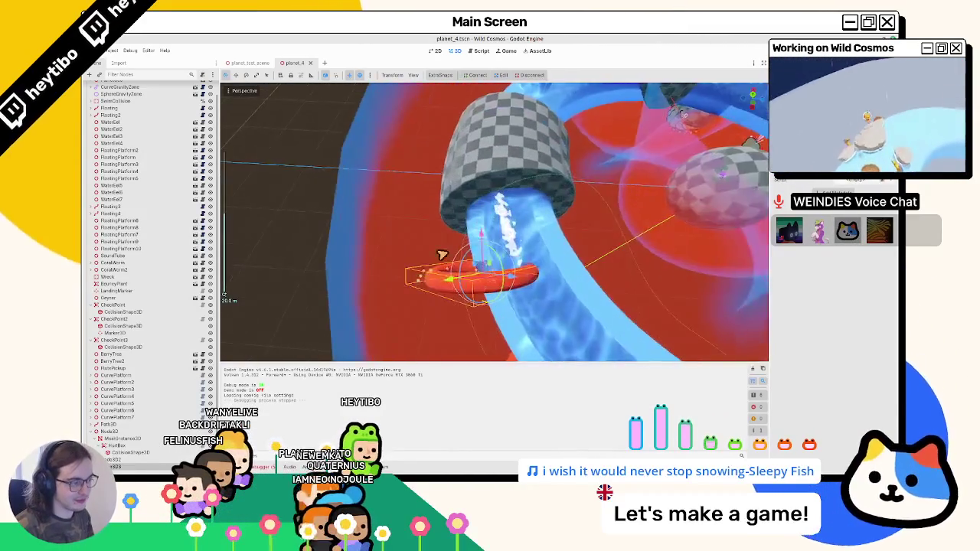
{"action": "mouse_move", "coordinate": [442, 255]}
{"action": "left_mouse_down"}
{"action": "mouse_move", "coordinate": [543, 346]}
{"action": "mouse_move", "coordinate": [589, 280]}
{"action": "mouse_move", "coordinate": [627, 320]}
{"action": "left_mouse_up"}
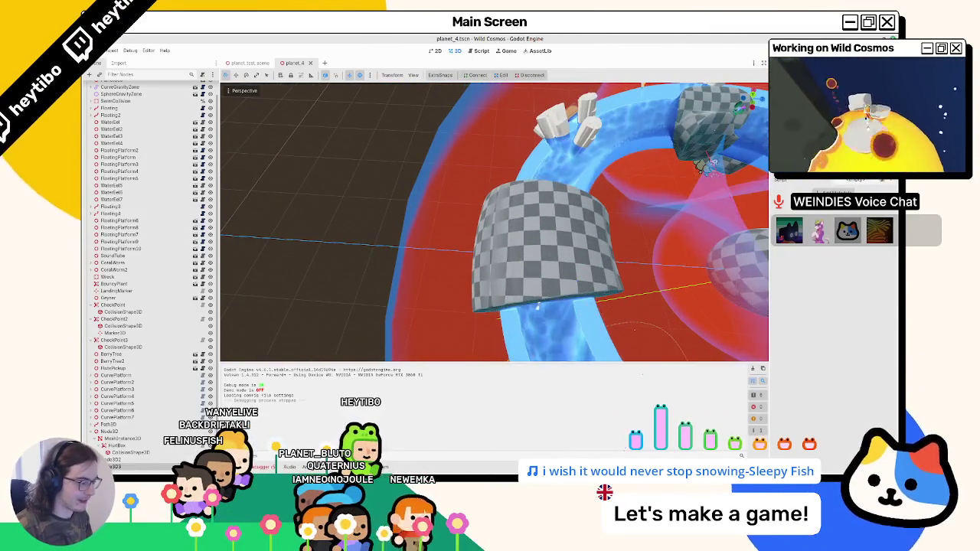
{"action": "key", "text": "alt+Tab"}
Orbit around the torus planet, then switch over to the wild_cosmos_white_board.blend sketches.
{"action": "key", "text": "alt+Tab"}
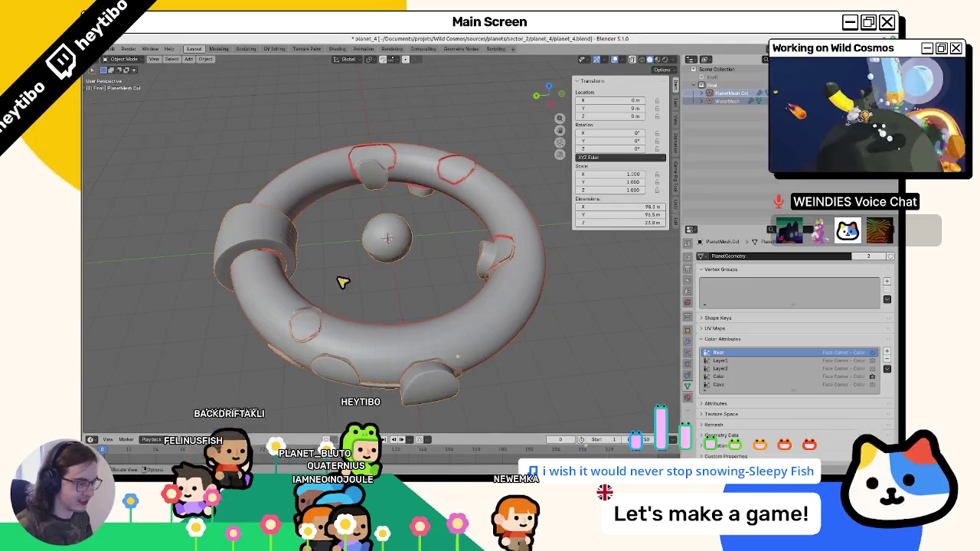
{"action": "mouse_move", "coordinate": [339, 280]}
{"action": "left_mouse_down"}
{"action": "mouse_move", "coordinate": [313, 278]}
{"action": "mouse_move", "coordinate": [556, 355]}
{"action": "left_mouse_up"}
{"action": "key", "text": "alt+Tab"}
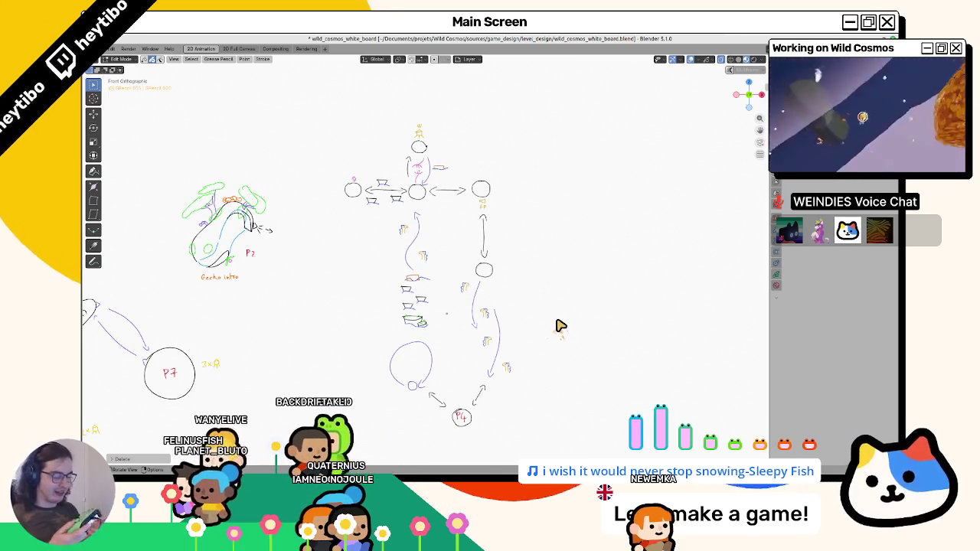
Return to Godot, run the project with F5 and maximize the game window.
{"action": "left_click", "coordinate": [546, 466]}
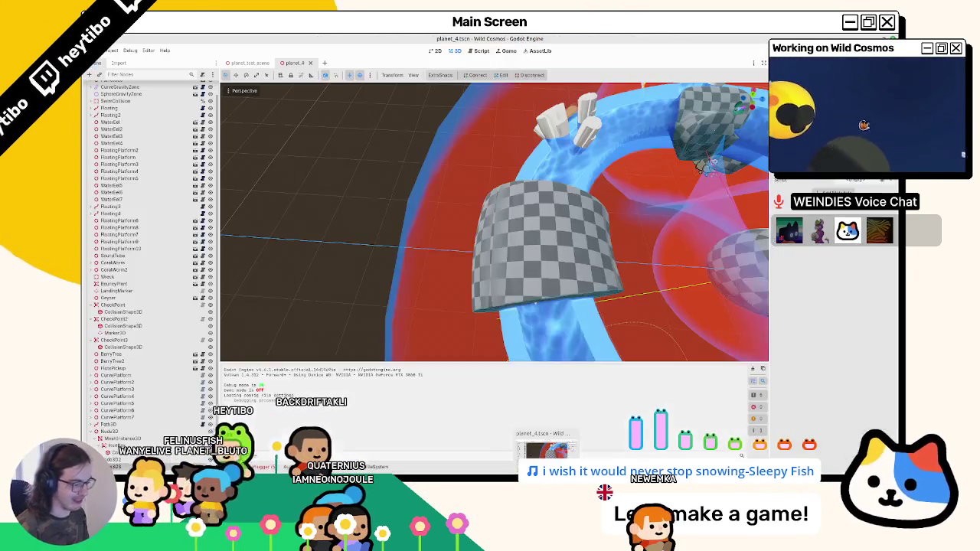
{"action": "key", "text": "F5"}
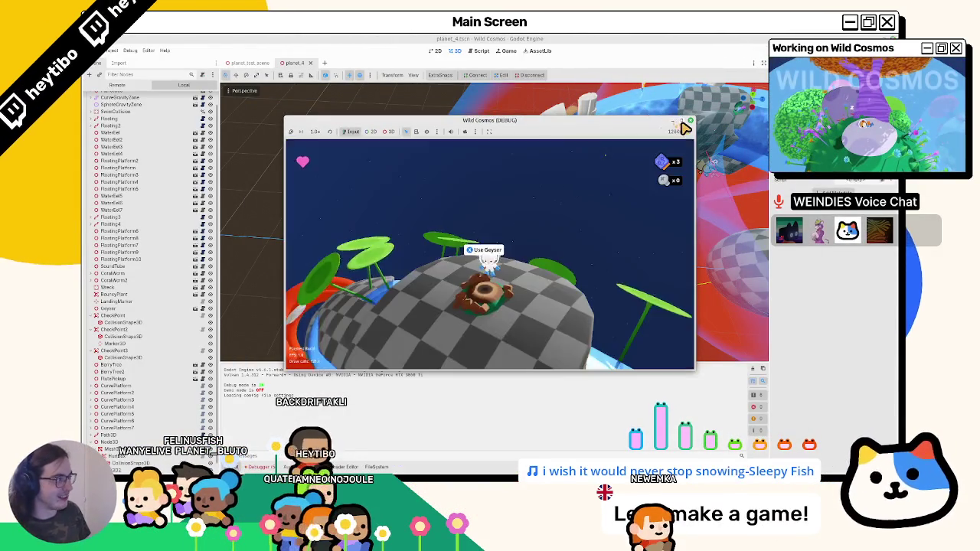
{"action": "left_click", "coordinate": [682, 122]}
Ride the geyser and run across the checkered planet toward the red rings, then close the game.
{"action": "key", "text": "e"}
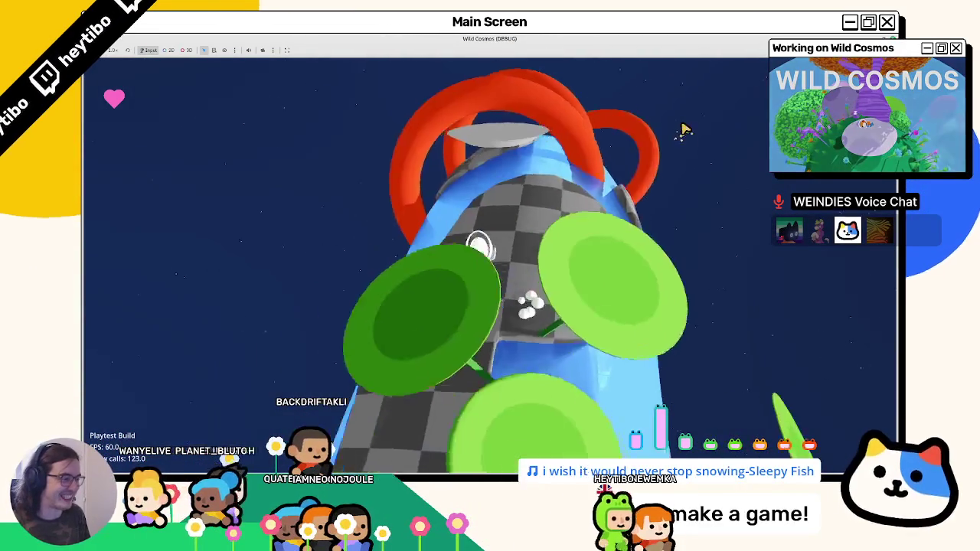
{"action": "key", "text": "w"}
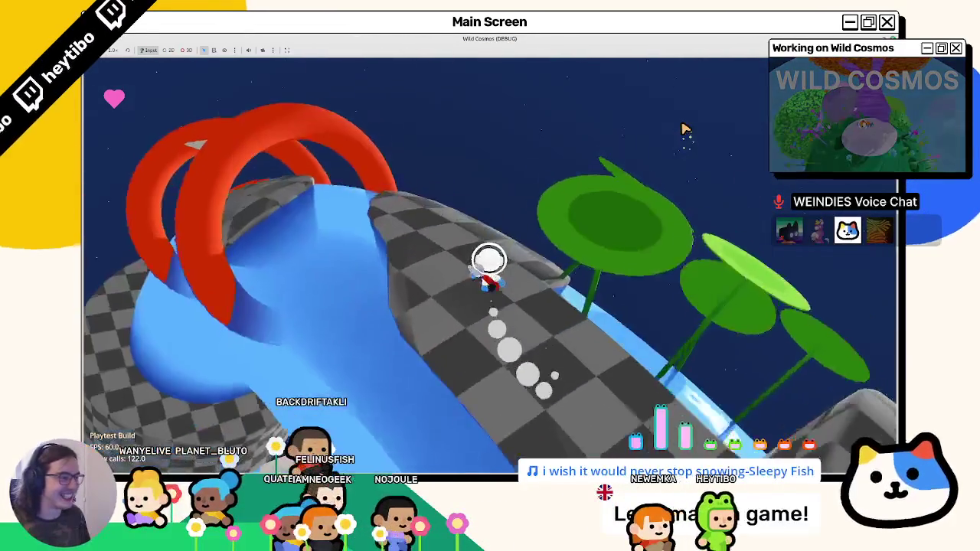
{"action": "key", "text": "w"}
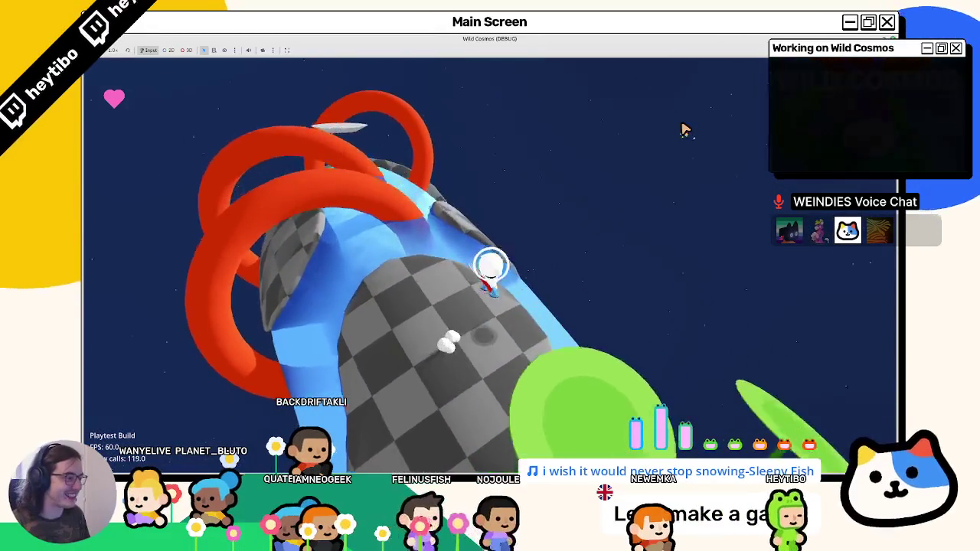
{"action": "key", "text": "w"}
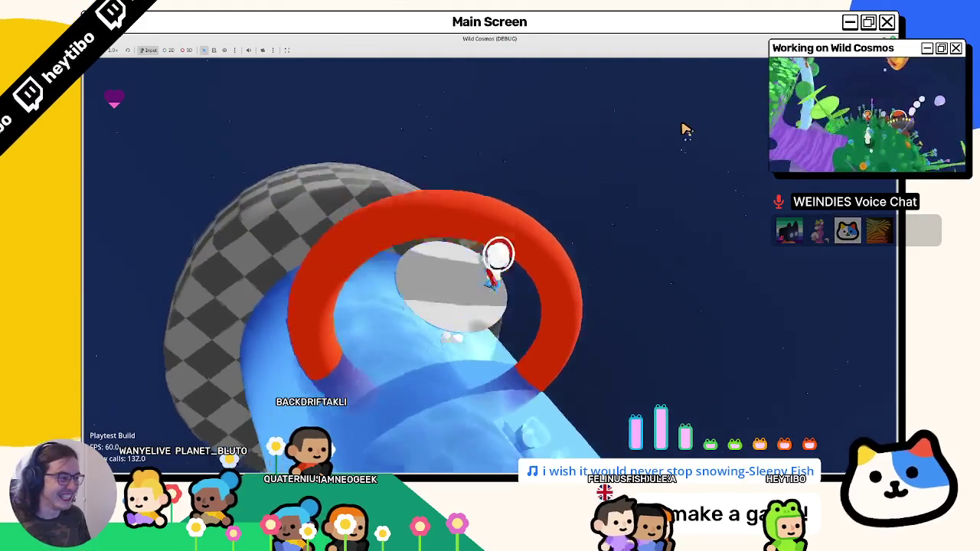
{"action": "key", "text": "w"}
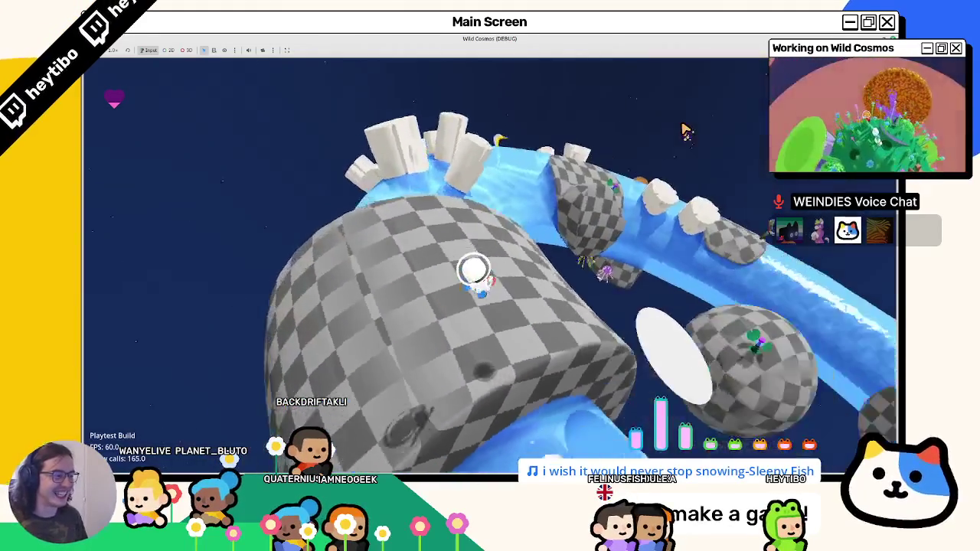
{"action": "key", "text": "w"}
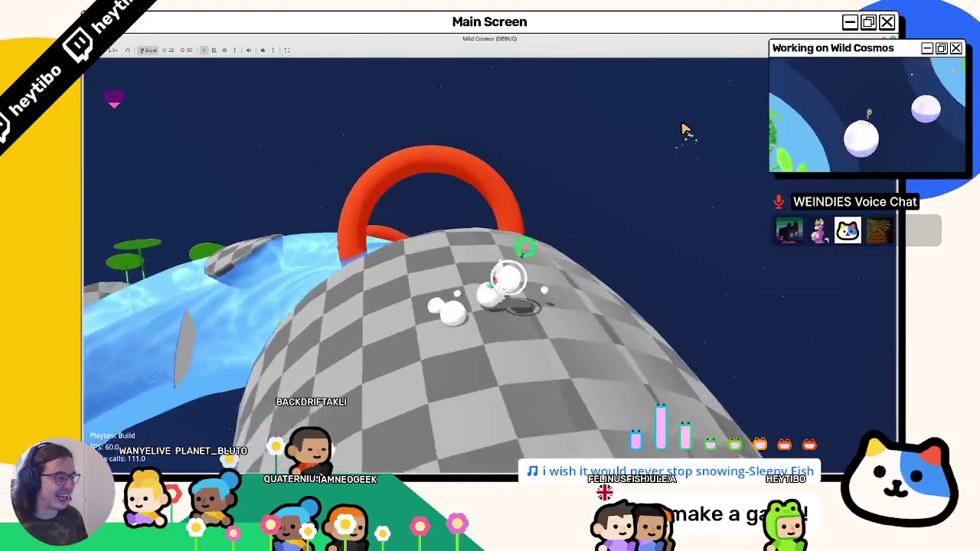
{"action": "key", "text": "w"}
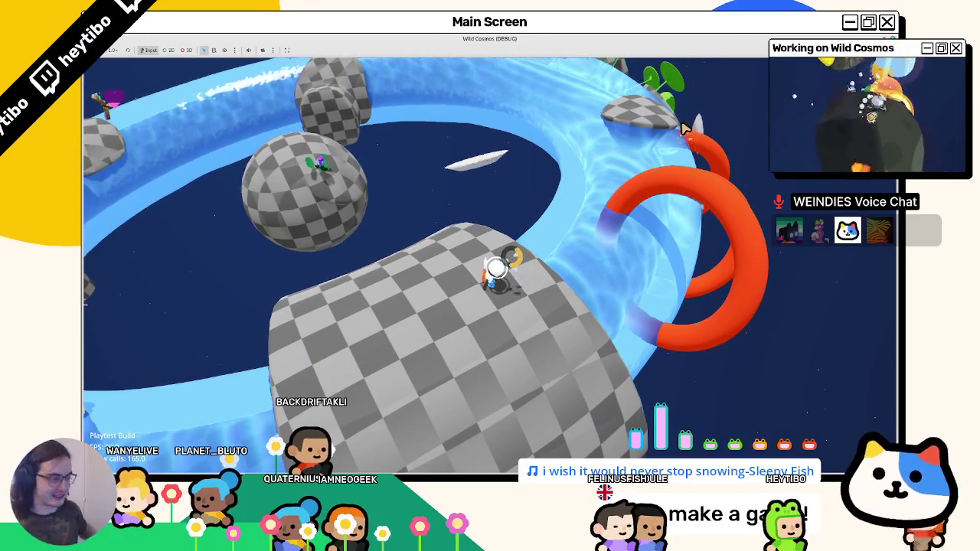
{"action": "key", "text": "F8"}
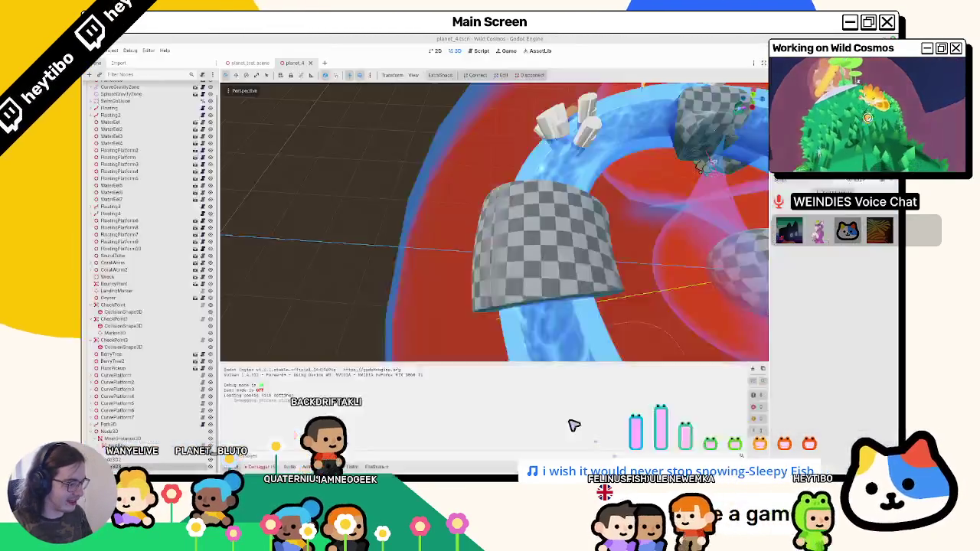
In planet_4.blend, select WaterMesh and briefly enter and leave Edit Mode.
{"action": "left_click", "coordinate": [573, 422]}
{"action": "mouse_move", "coordinate": [392, 230]}
{"action": "left_mouse_down"}
{"action": "mouse_move", "coordinate": [332, 250]}
{"action": "mouse_move", "coordinate": [403, 268]}
{"action": "mouse_move", "coordinate": [363, 225]}
{"action": "left_mouse_up"}
{"action": "left_click", "coordinate": [364, 225]}
{"action": "key", "text": "Tab"}
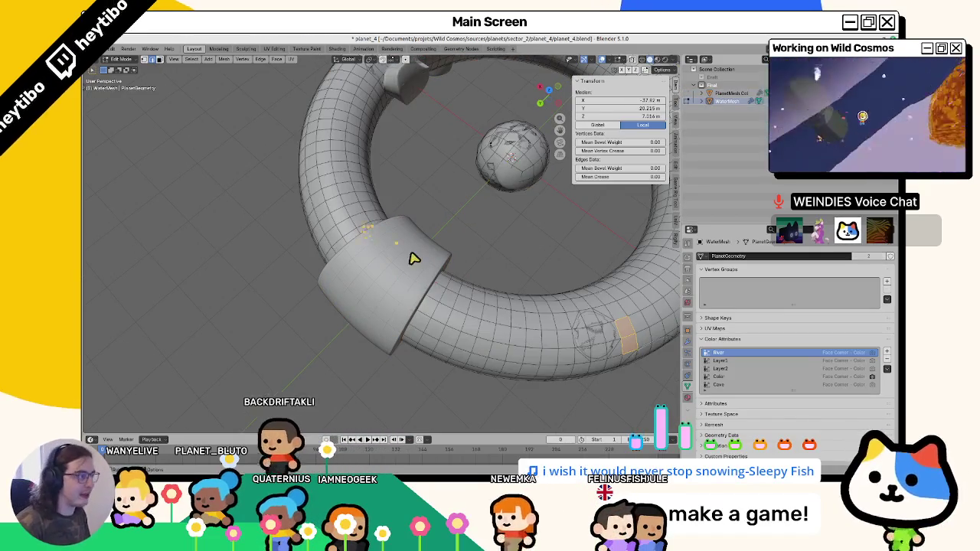
{"action": "key", "text": "Tab"}
Inspect PlanetMesh.Col in Edit Mode, then bring the whiteboard sketch file back to front.
{"action": "left_click", "coordinate": [409, 245]}
{"action": "key", "text": "Tab"}
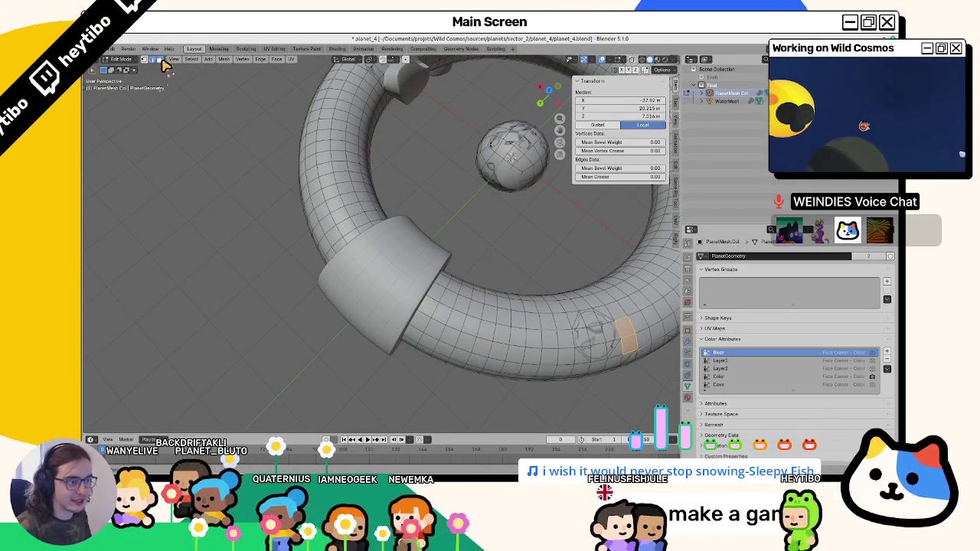
{"action": "key", "text": "Tab"}
{"action": "mouse_move", "coordinate": [383, 271]}
{"action": "left_mouse_down"}
{"action": "mouse_move", "coordinate": [468, 219]}
{"action": "mouse_move", "coordinate": [495, 221]}
{"action": "mouse_move", "coordinate": [460, 291]}
{"action": "mouse_move", "coordinate": [448, 243]}
{"action": "left_mouse_up"}
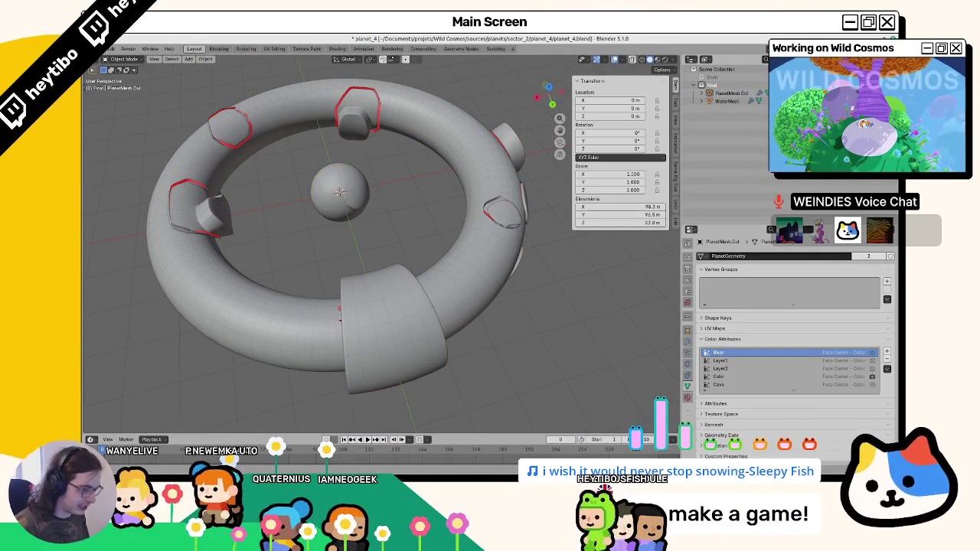
{"action": "key", "text": "alt+Tab"}
{"action": "scroll", "coordinate": [518, 311], "scroll_direction": "down", "scroll_amount": 4}
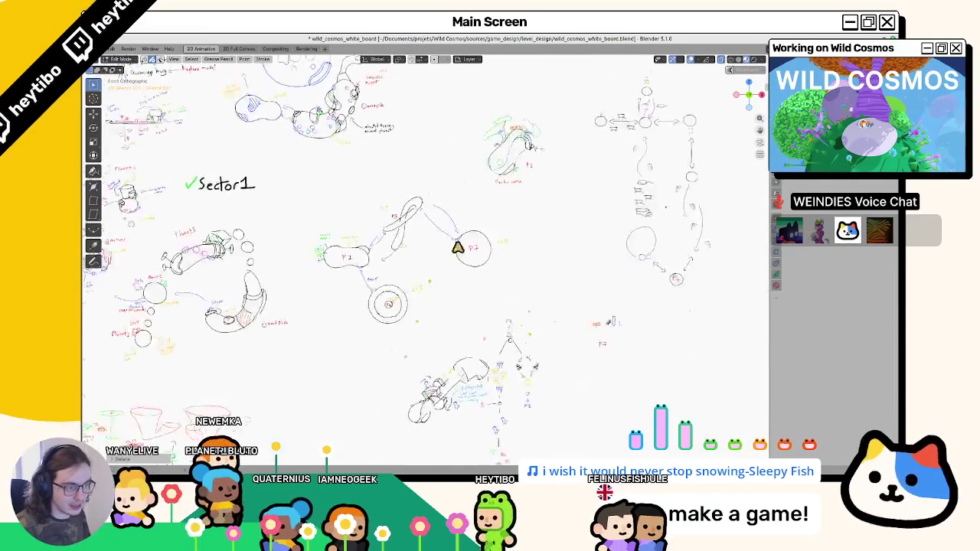
{"action": "scroll", "coordinate": [457, 247], "scroll_direction": "up", "scroll_amount": 5}
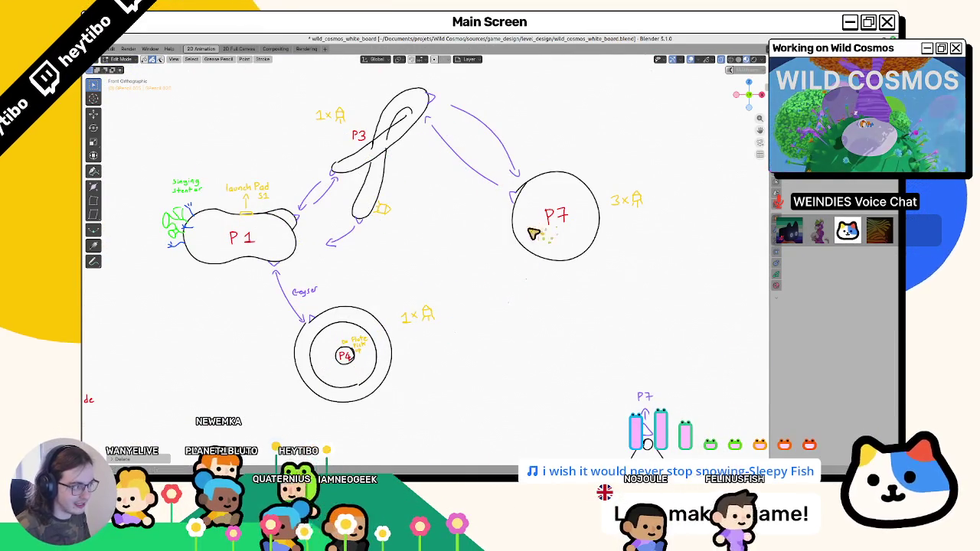
{"action": "scroll", "coordinate": [459, 245], "scroll_direction": "right", "scroll_amount": 5}
{"action": "scroll", "coordinate": [377, 276], "scroll_direction": "down", "scroll_amount": 3}
{"action": "scroll", "coordinate": [429, 264], "scroll_direction": "up", "scroll_amount": 2}
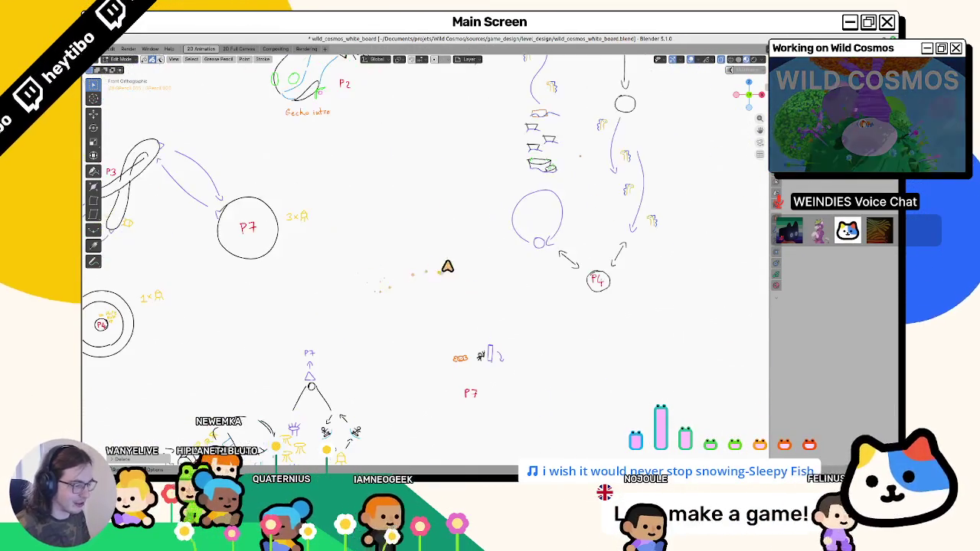
{"action": "scroll", "coordinate": [510, 281], "scroll_direction": "down", "scroll_amount": 5}
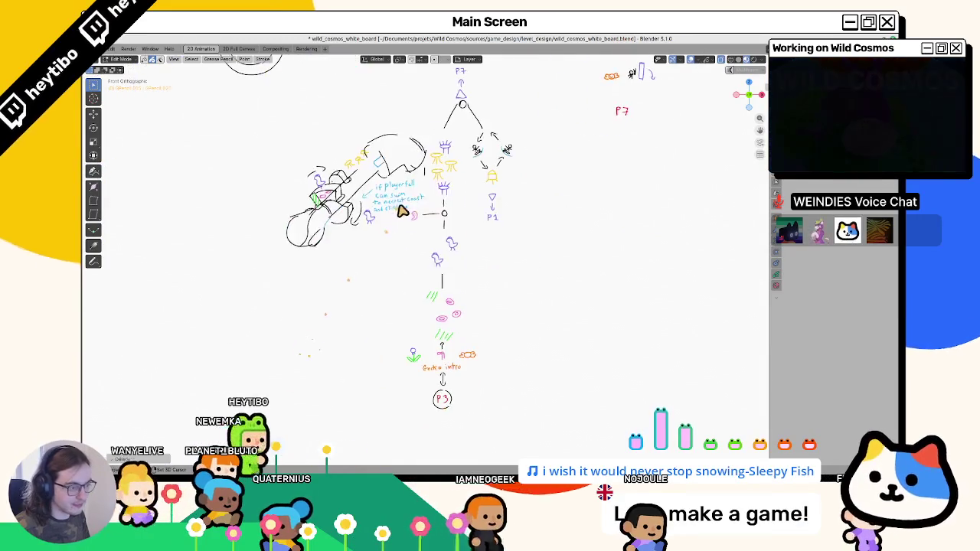
{"action": "scroll", "coordinate": [397, 323], "scroll_direction": "up", "scroll_amount": 2}
{"action": "scroll", "coordinate": [397, 324], "scroll_direction": "down", "scroll_amount": 3}
{"action": "scroll", "coordinate": [470, 341], "scroll_direction": "up", "scroll_amount": 3}
{"action": "scroll", "coordinate": [459, 230], "scroll_direction": "up", "scroll_amount": 3}
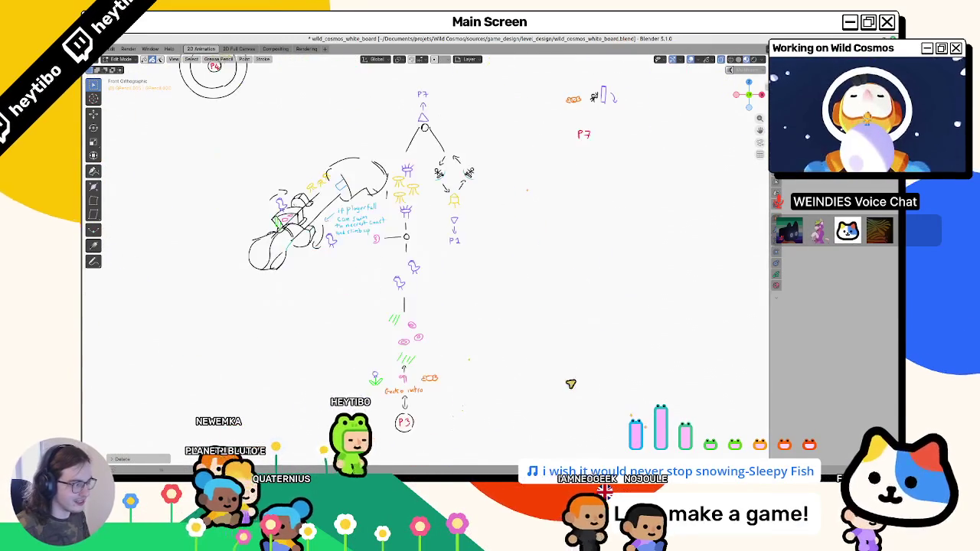
{"action": "scroll", "coordinate": [499, 297], "scroll_direction": "down", "scroll_amount": 1}
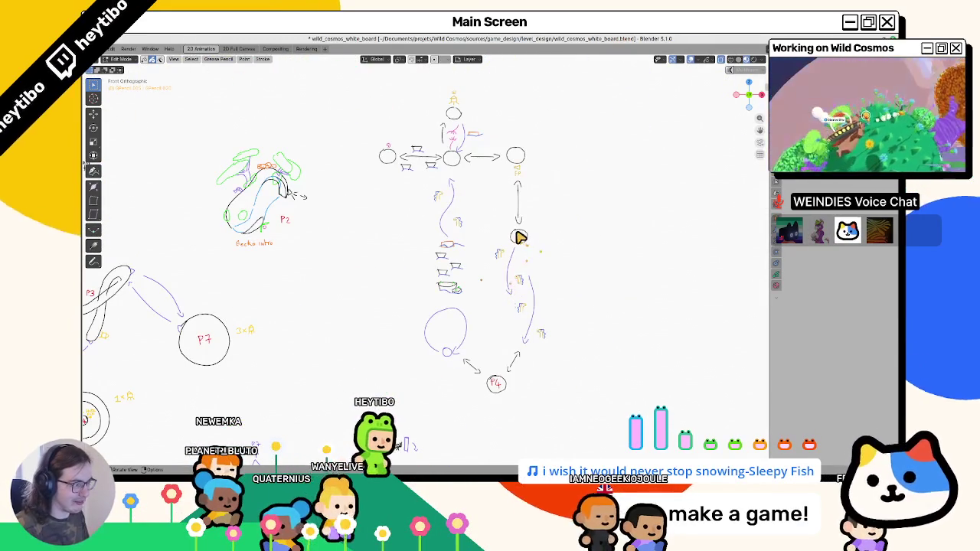
{"action": "key", "text": "r"}
{"action": "key", "text": "Tab"}
{"action": "key", "text": "r"}
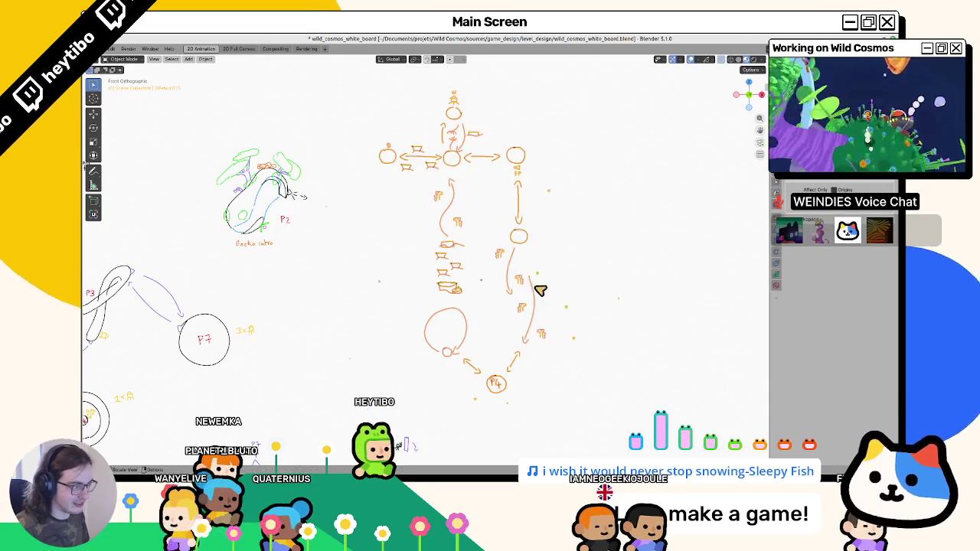
{"action": "key", "text": "r"}
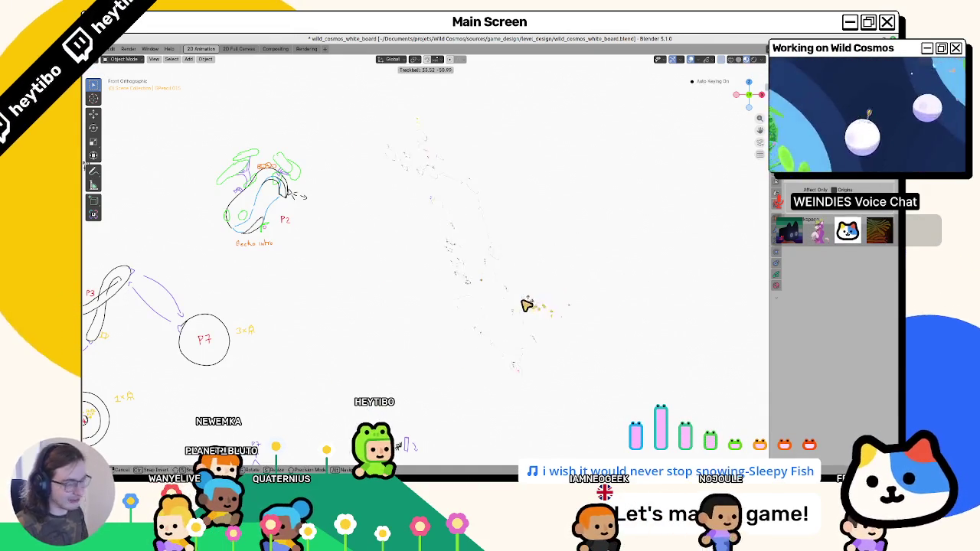
{"action": "key", "text": "Escape"}
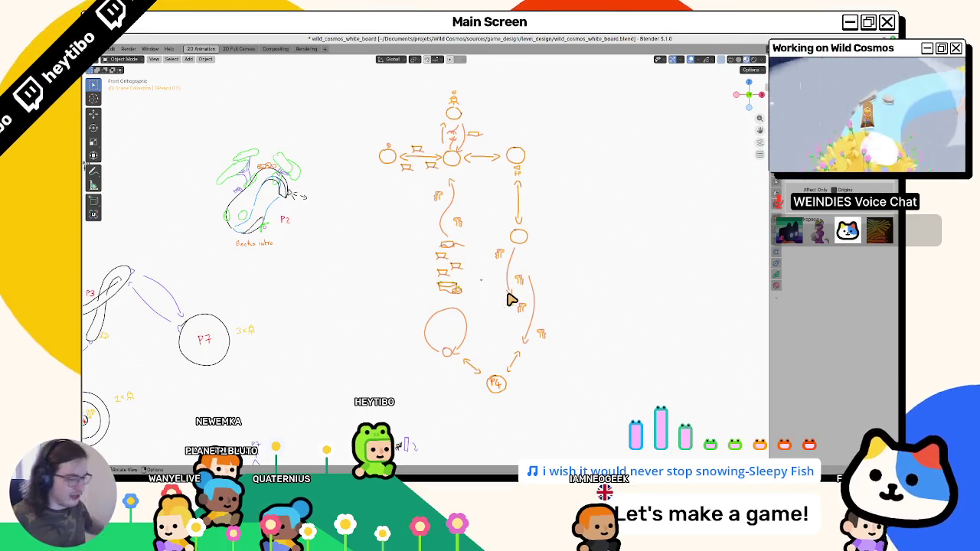
{"action": "scroll", "coordinate": [420, 262], "scroll_direction": "down", "scroll_amount": 1}
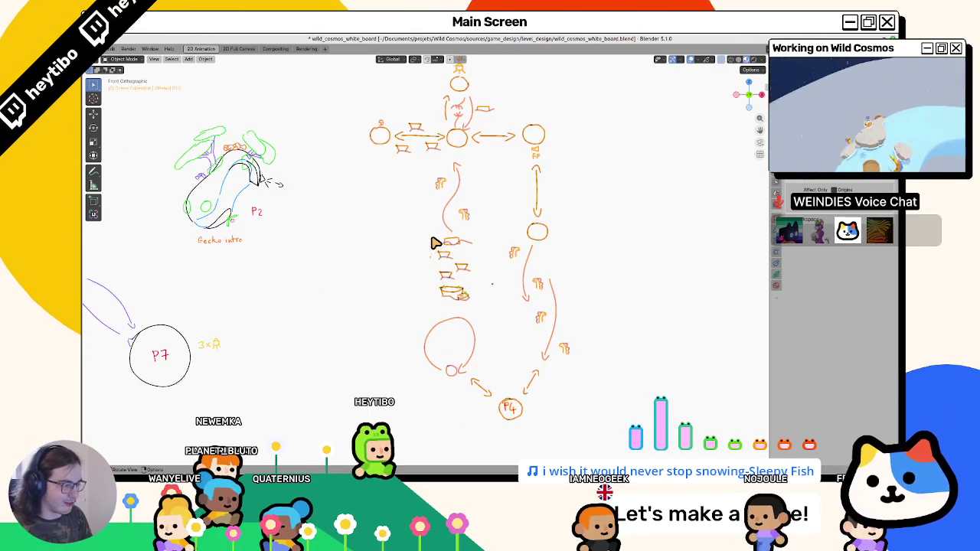
{"action": "scroll", "coordinate": [433, 243], "scroll_direction": "down", "scroll_amount": 1}
{"action": "scroll", "coordinate": [432, 243], "scroll_direction": "up", "scroll_amount": 3}
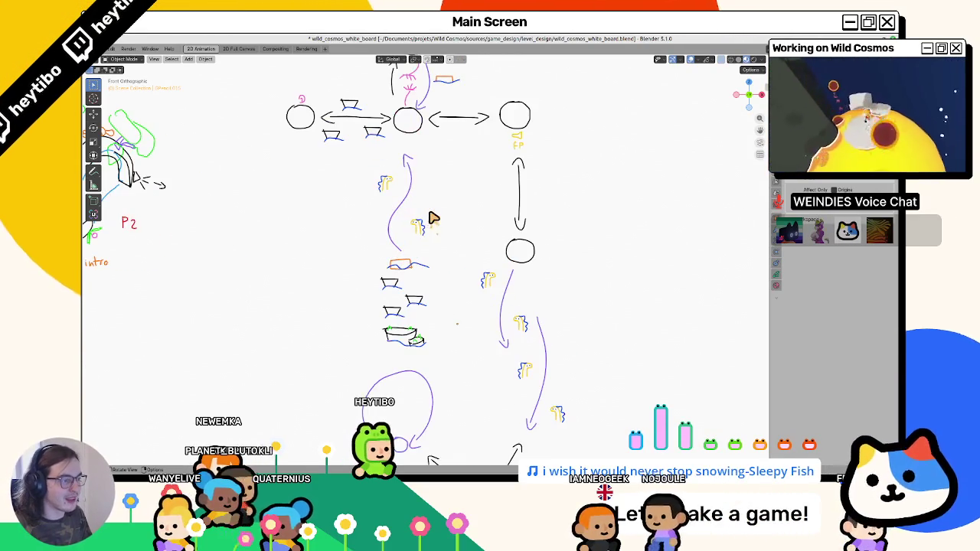
{"action": "scroll", "coordinate": [415, 124], "scroll_direction": "down", "scroll_amount": 3}
Select PlanetMesh.Col in planet_4.blend and briefly enter Edit Mode.
{"action": "key", "text": "alt+Tab"}
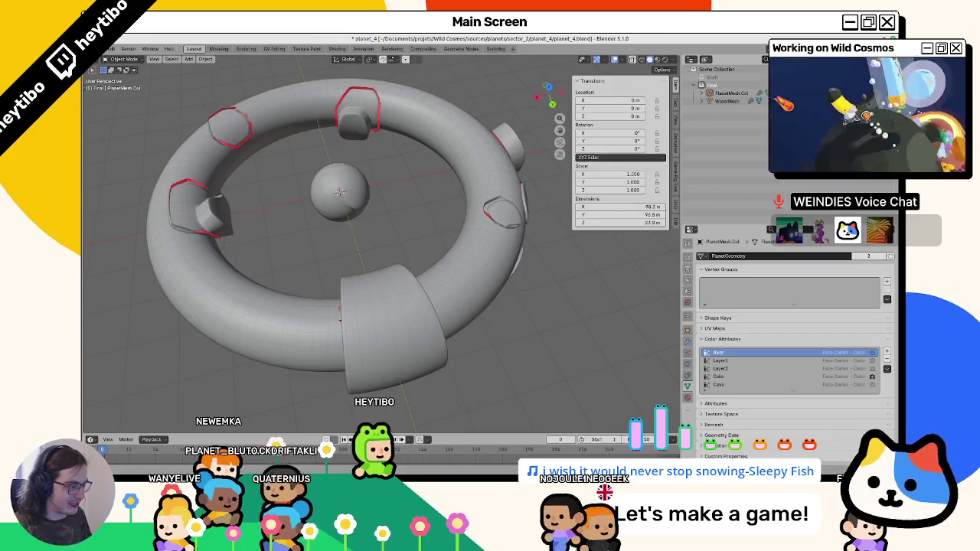
{"action": "left_click", "coordinate": [379, 288]}
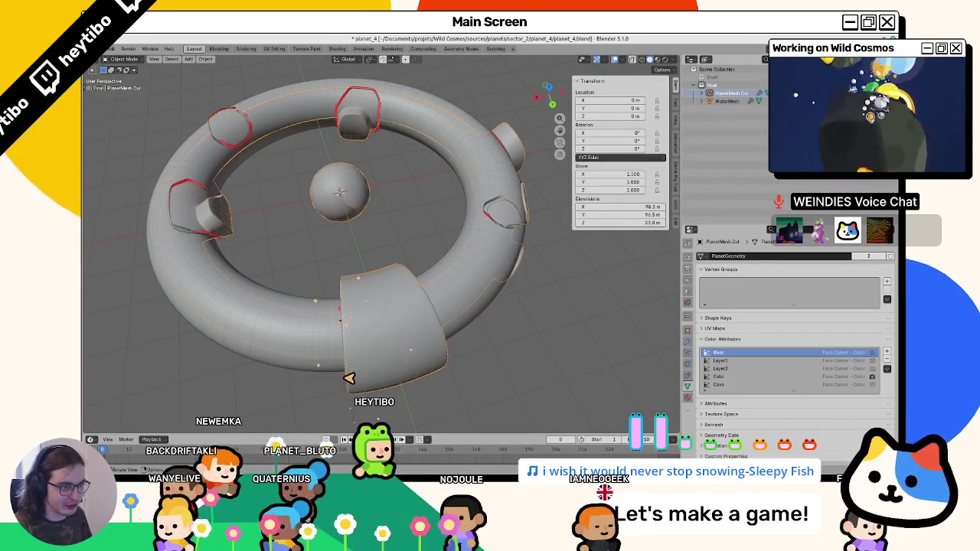
{"action": "key", "text": "alt+Tab"}
{"action": "key", "text": "alt+Tab"}
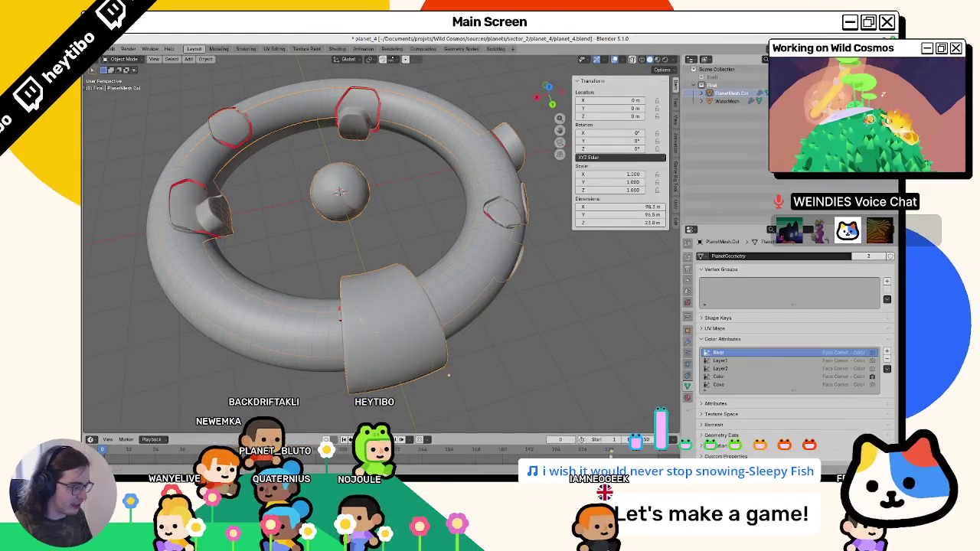
{"action": "key", "text": "alt+Tab"}
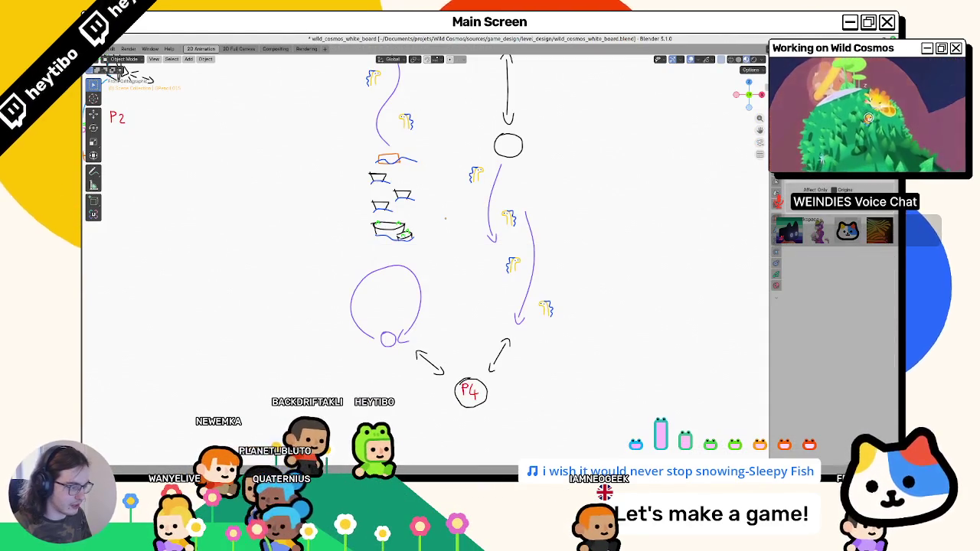
{"action": "key", "text": "alt+Tab"}
{"action": "key", "text": "alt+Tab"}
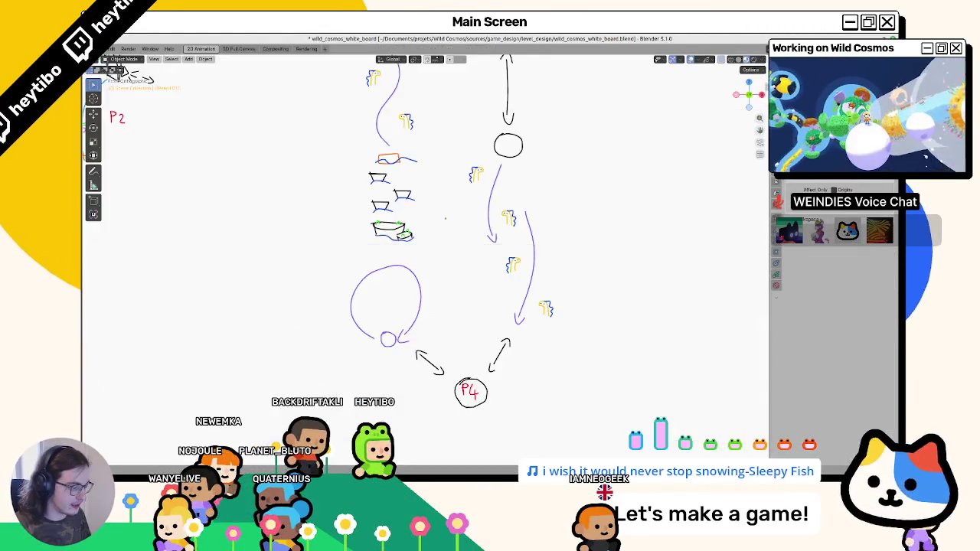
{"action": "key", "text": "alt+Tab"}
{"action": "key", "text": "Tab"}
{"action": "key", "text": "Tab"}
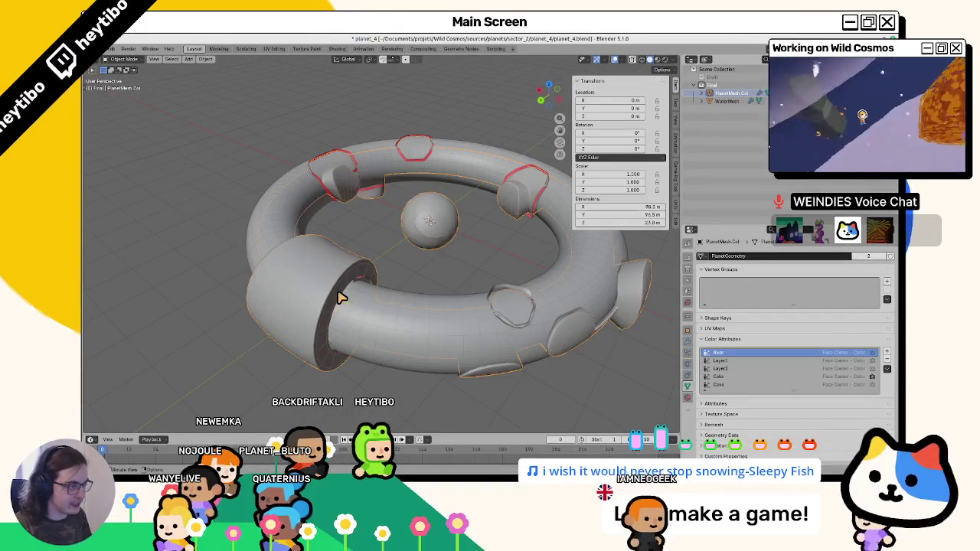
{"action": "key", "text": "Tab"}
{"action": "key", "text": "Tab"}
{"action": "key", "text": "Tab"}
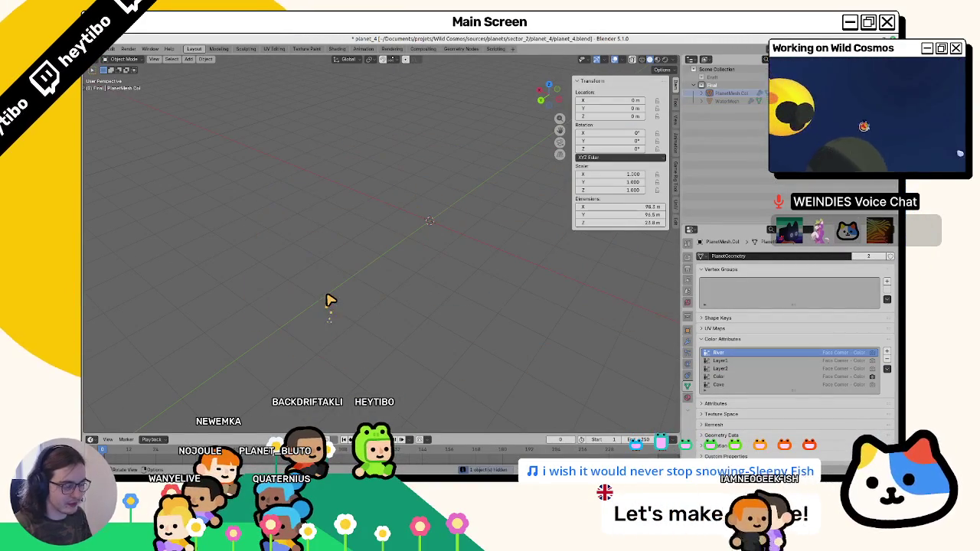
Show the ring's modifier stack and collapse the GeometryNodes modifier panel.
{"action": "left_click_drag", "start_coordinate": [329, 300], "coordinate": [444, 311]}
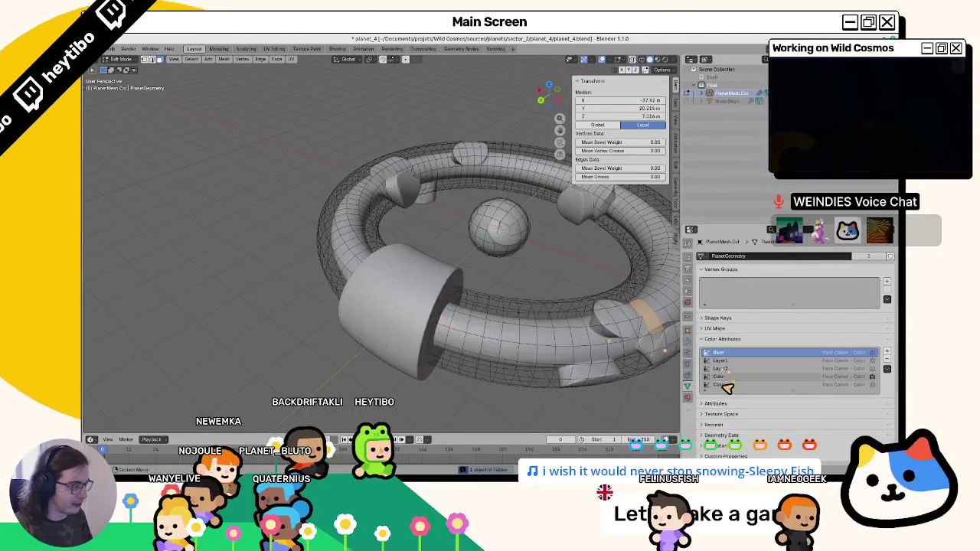
{"action": "left_click", "coordinate": [686, 345]}
{"action": "left_click", "coordinate": [812, 270]}
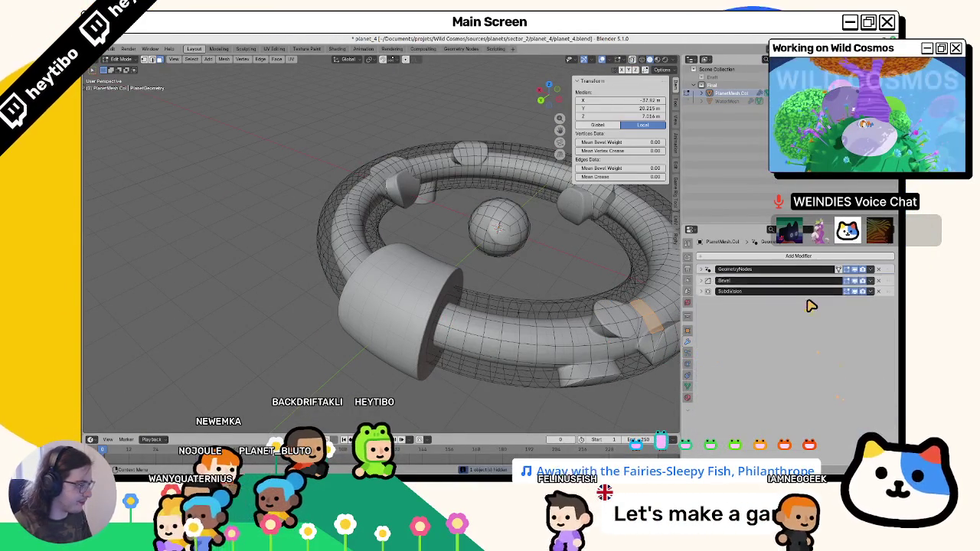
{"action": "left_click_drag", "start_coordinate": [378, 278], "coordinate": [437, 306]}
{"action": "key", "text": "alt+z"}
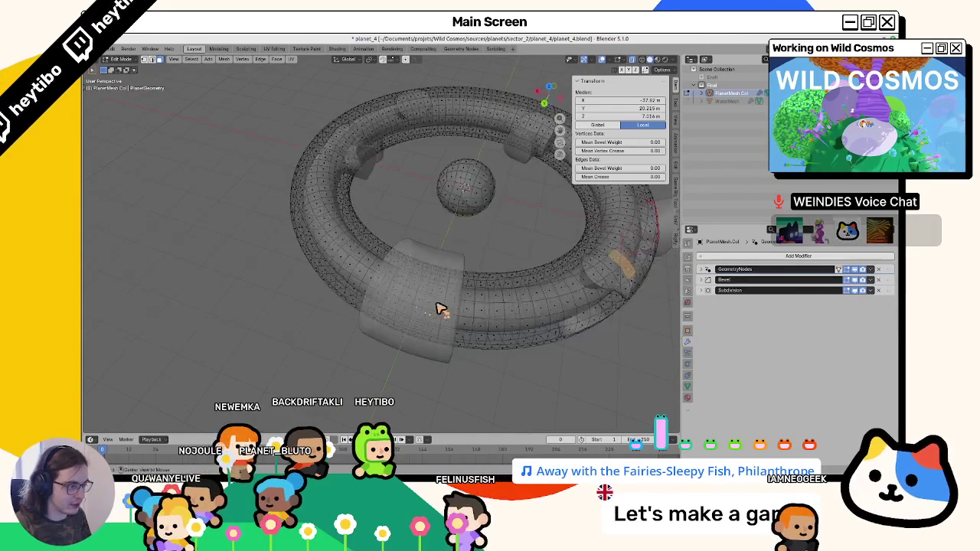
{"action": "key", "text": "alt+z"}
Loop-select the edge loop around the cylinder, checking it from several angles.
{"action": "scroll", "coordinate": [425, 309], "scroll_direction": "up", "scroll_amount": 4}
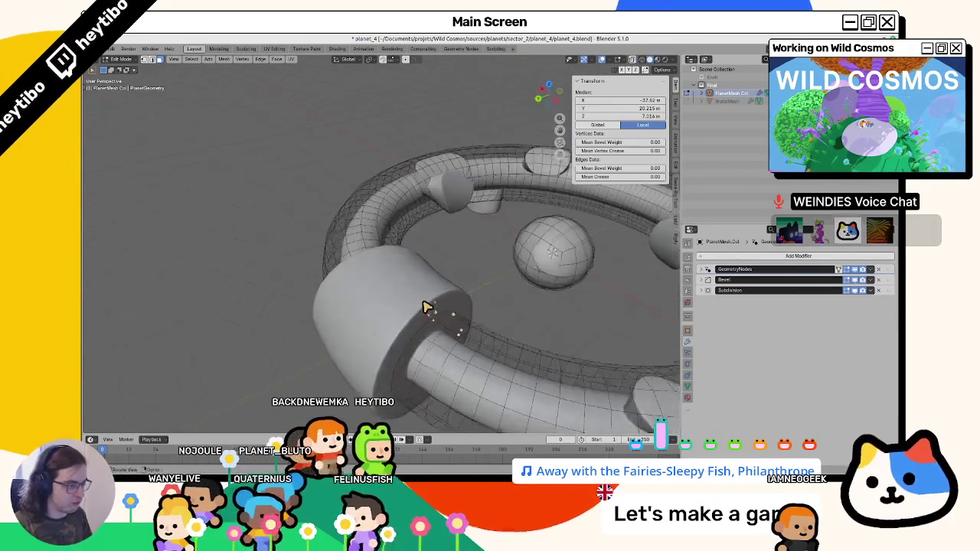
{"action": "left_click", "coordinate": [409, 324], "text": "alt"}
{"action": "scroll", "coordinate": [446, 322], "scroll_direction": "down", "scroll_amount": 2}
{"action": "key", "text": "alt+z"}
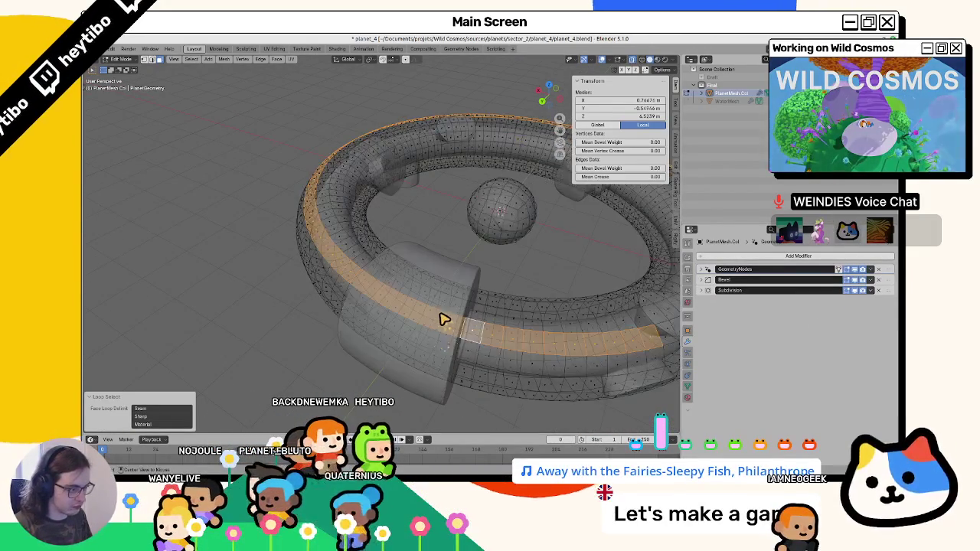
{"action": "key", "text": "alt+z"}
{"action": "key", "text": "alt+z"}
{"action": "key", "text": "alt+z"}
{"action": "left_click", "coordinate": [442, 315], "text": "alt"}
{"action": "key", "text": "alt+z"}
{"action": "key", "text": "alt+z"}
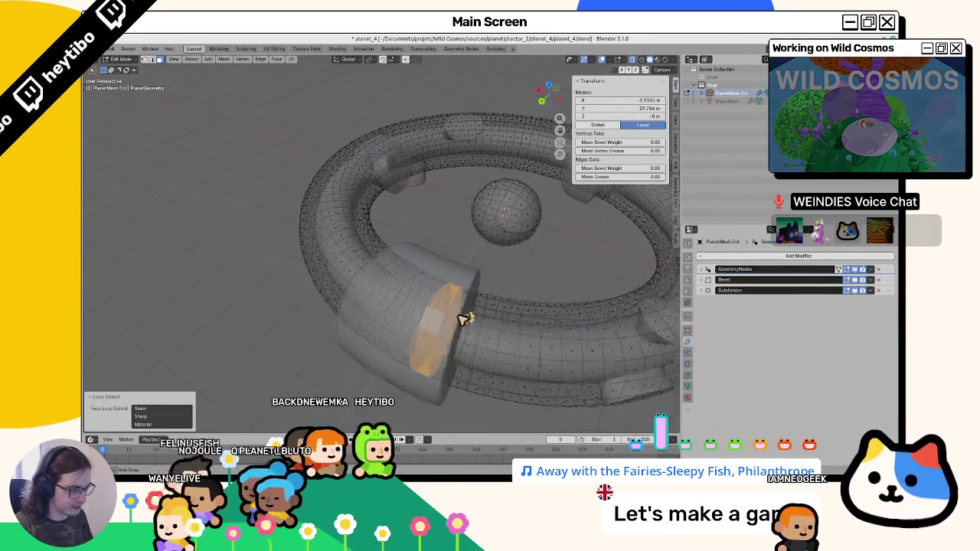
{"action": "left_click_drag", "start_coordinate": [460, 318], "coordinate": [429, 283]}
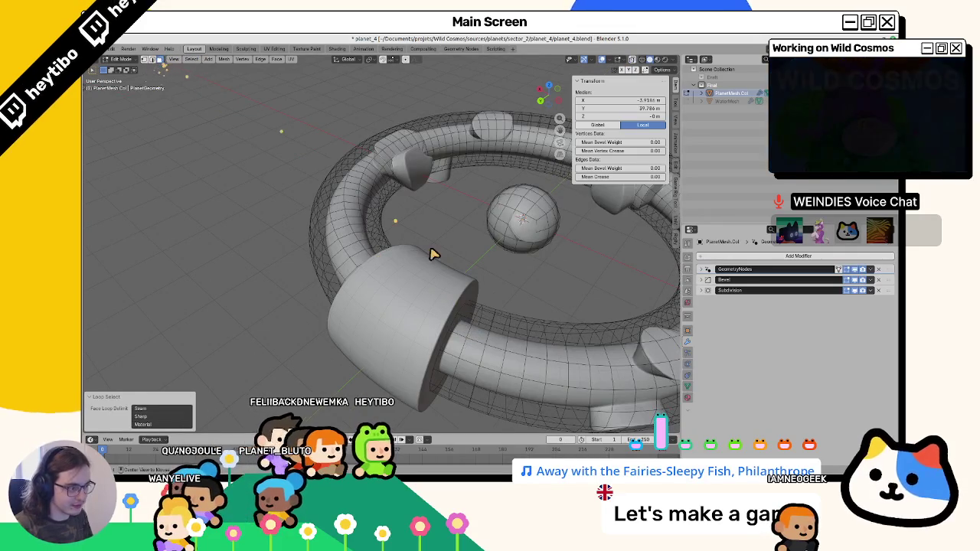
{"action": "mouse_move", "coordinate": [490, 317]}
{"action": "left_mouse_down"}
{"action": "mouse_move", "coordinate": [412, 306]}
{"action": "mouse_move", "coordinate": [450, 297]}
{"action": "mouse_move", "coordinate": [419, 296]}
{"action": "left_mouse_up"}
{"action": "scroll", "coordinate": [406, 306], "scroll_direction": "down", "scroll_amount": 3}
{"action": "left_click_drag", "start_coordinate": [547, 278], "coordinate": [475, 285]}
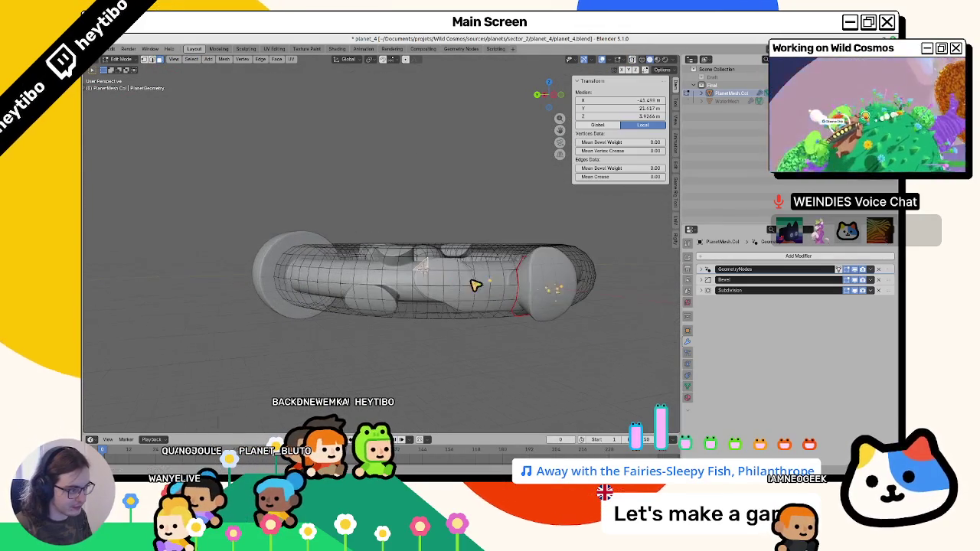
{"action": "key", "text": "Tab"}
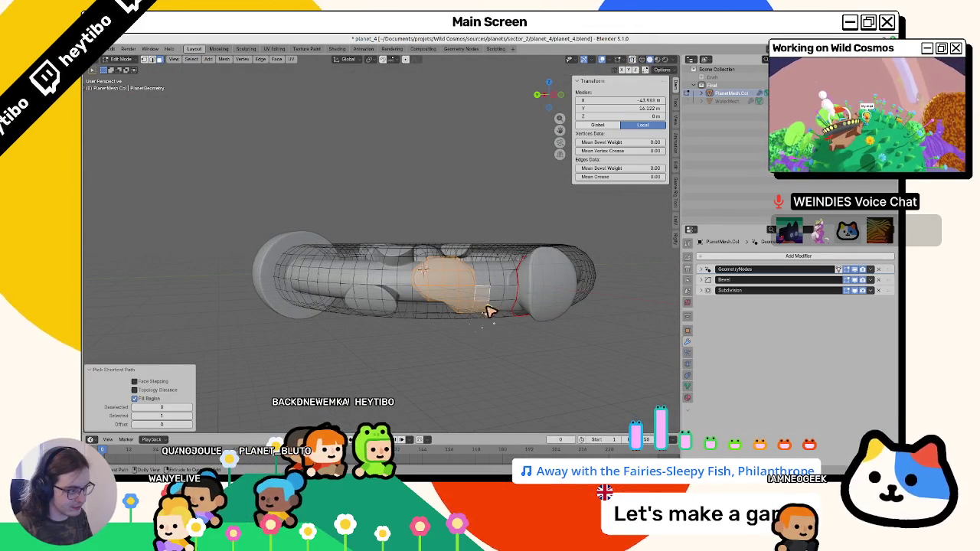
Fill the whole mesh with white vertex colour in Vertex Paint, then return to Object Mode.
{"action": "key", "text": "ctrl+Tab"}
{"action": "left_click", "coordinate": [472, 263]}
{"action": "key", "text": "shift+k"}
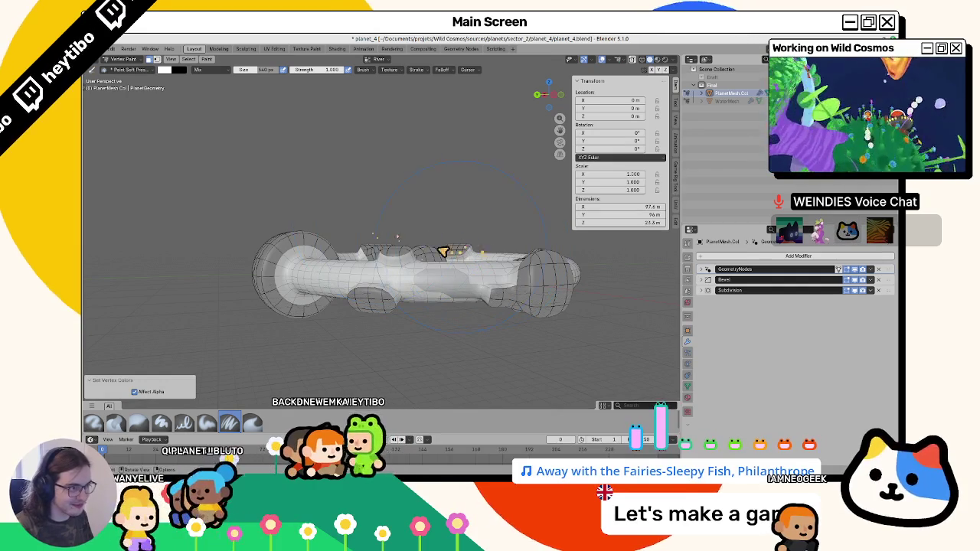
{"action": "key", "text": "Tab"}
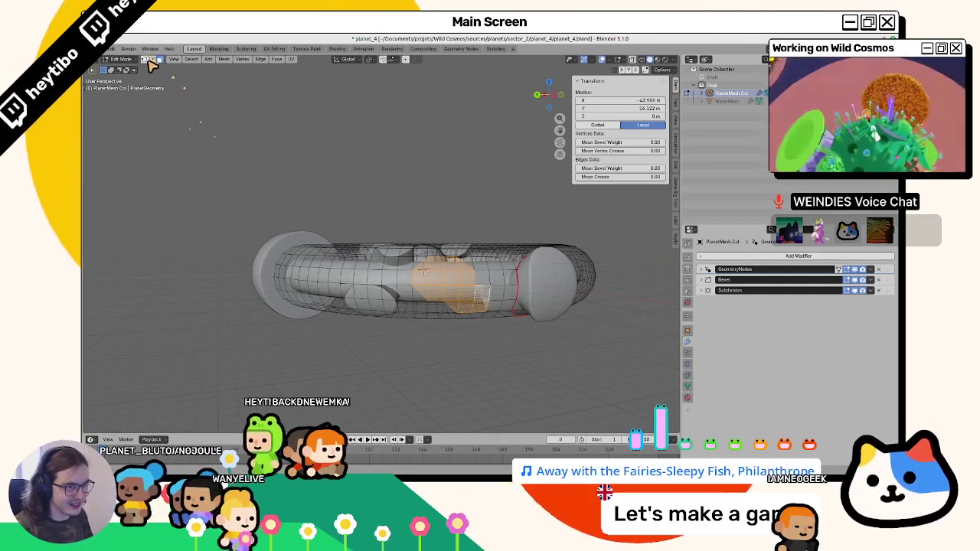
{"action": "left_click", "coordinate": [425, 271]}
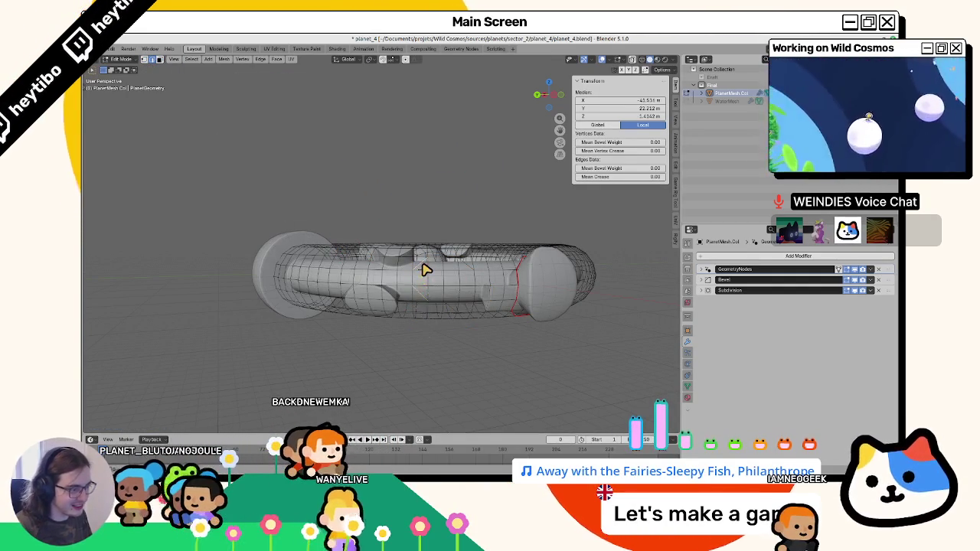
{"action": "key", "text": "ctrl+Tab"}
{"action": "left_click", "coordinate": [421, 264]}
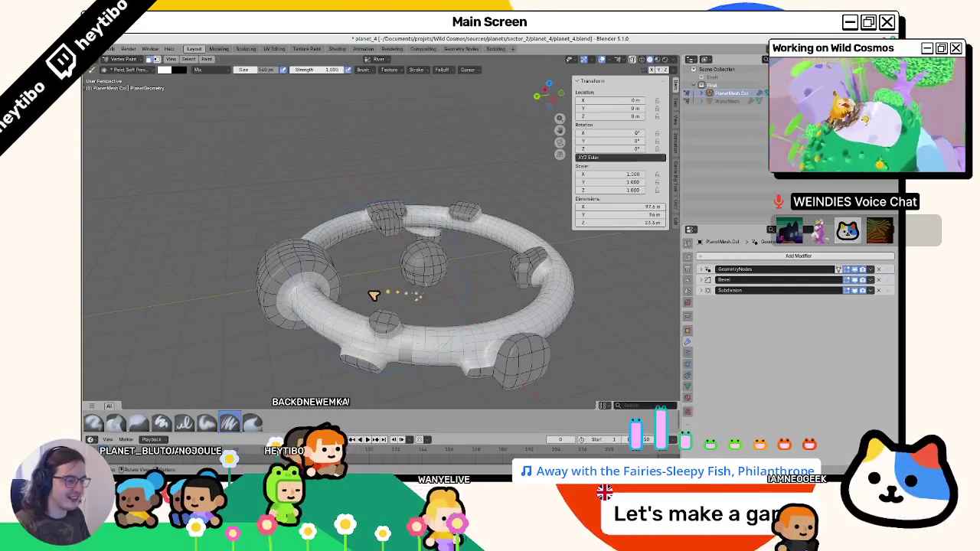
{"action": "key", "text": "ctrl+Tab"}
{"action": "key", "text": "Tab"}
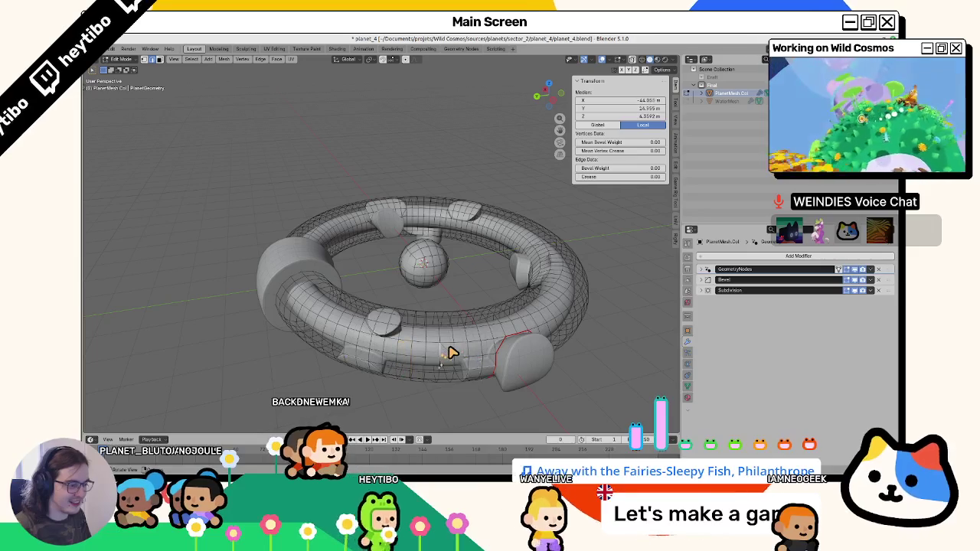
{"action": "key", "text": "ctrl+Tab"}
{"action": "left_click", "coordinate": [449, 350]}
Delete the selected edge loop from the ring mesh.
{"action": "mouse_move", "coordinate": [444, 334]}
{"action": "left_mouse_down"}
{"action": "mouse_move", "coordinate": [449, 322]}
{"action": "mouse_move", "coordinate": [430, 292]}
{"action": "mouse_move", "coordinate": [438, 309]}
{"action": "mouse_move", "coordinate": [498, 273]}
{"action": "mouse_move", "coordinate": [417, 322]}
{"action": "mouse_move", "coordinate": [432, 275]}
{"action": "mouse_move", "coordinate": [439, 301]}
{"action": "mouse_move", "coordinate": [427, 291]}
{"action": "mouse_move", "coordinate": [411, 308]}
{"action": "mouse_move", "coordinate": [405, 295]}
{"action": "mouse_move", "coordinate": [477, 284]}
{"action": "mouse_move", "coordinate": [469, 261]}
{"action": "left_mouse_up"}
{"action": "key", "text": "Tab"}
{"action": "key", "text": "x"}
{"action": "left_click", "coordinate": [498, 273]}
{"action": "key", "text": "Tab"}
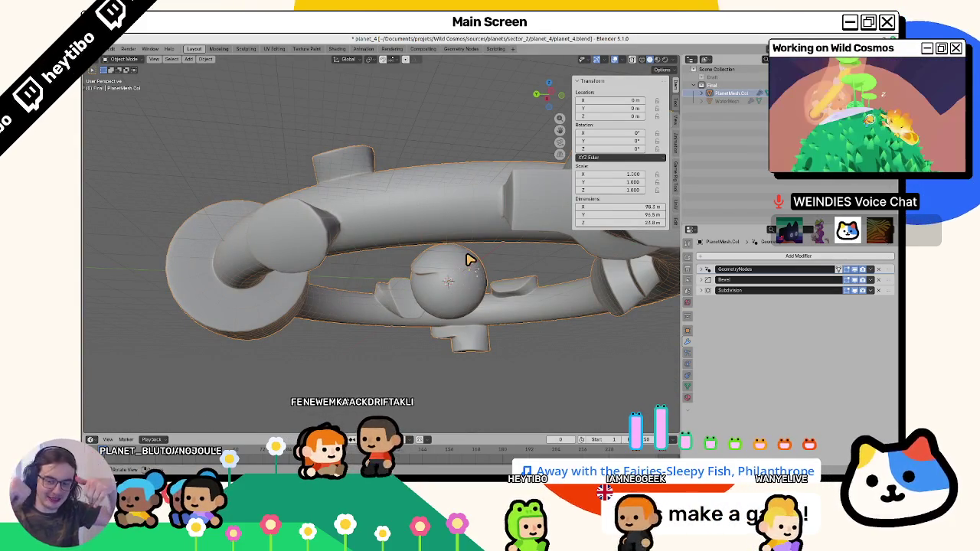
Switch back into Vertex Paint mode and open the colour attributes list.
{"action": "key", "text": "Tab"}
{"action": "left_click_drag", "start_coordinate": [454, 249], "coordinate": [147, 85]}
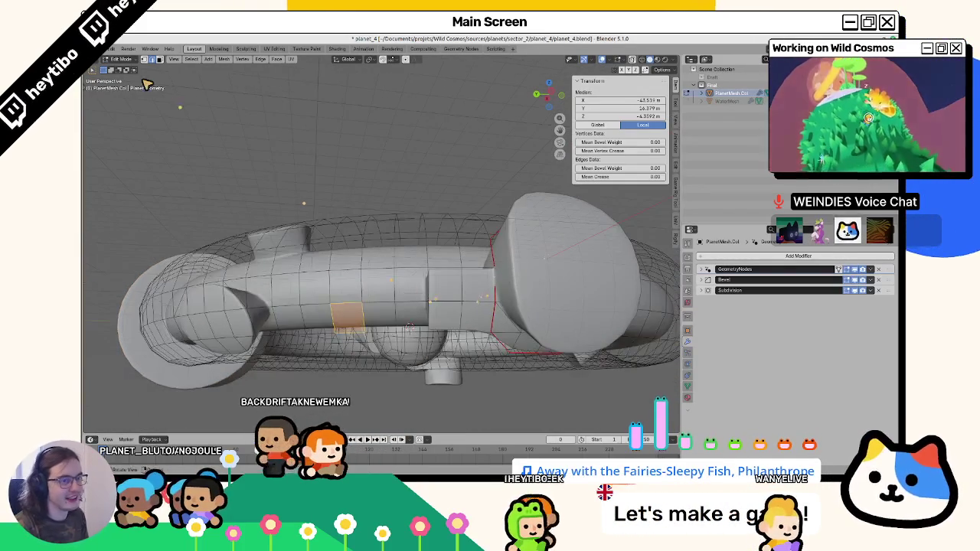
{"action": "left_click", "coordinate": [437, 269]}
{"action": "left_click_drag", "start_coordinate": [460, 245], "coordinate": [458, 281]}
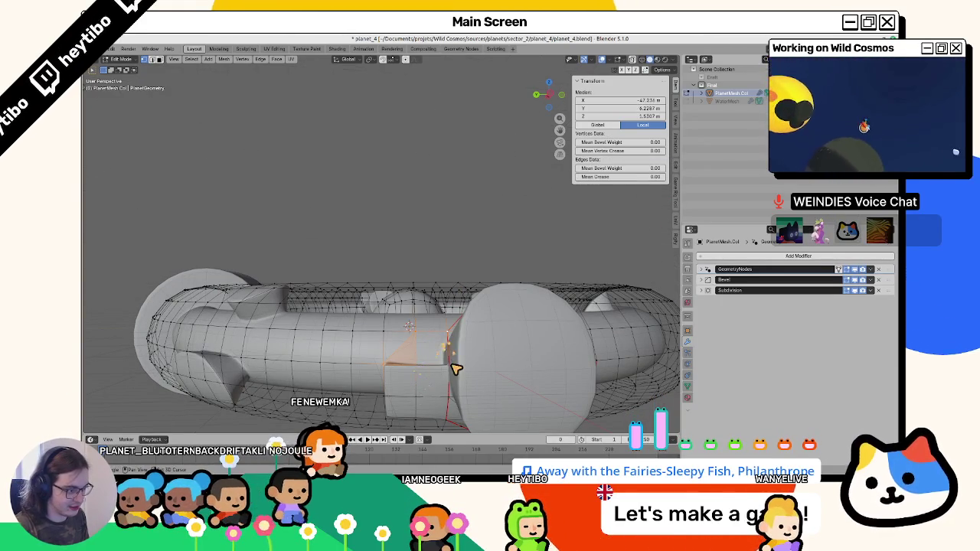
{"action": "key", "text": "ctrl+Tab"}
{"action": "left_click", "coordinate": [405, 247]}
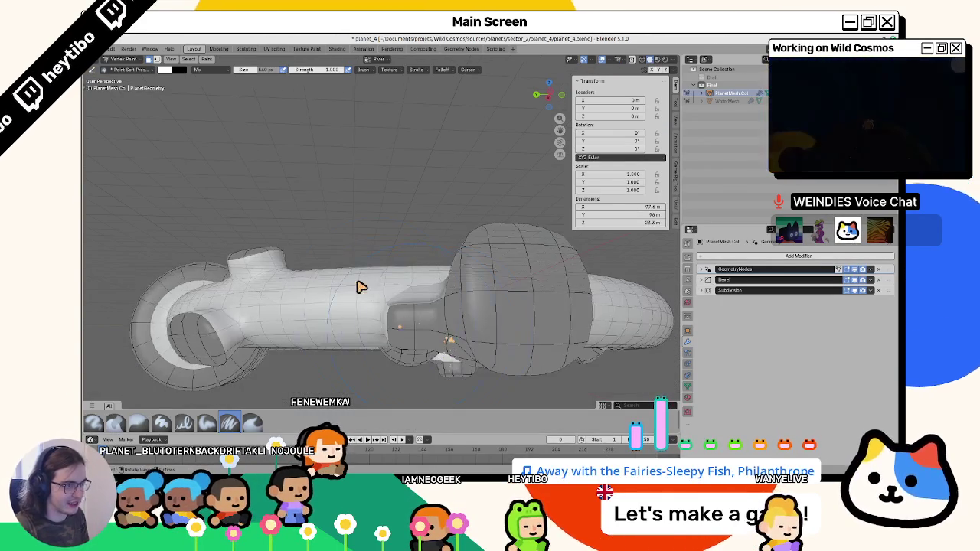
{"action": "left_click", "coordinate": [371, 60]}
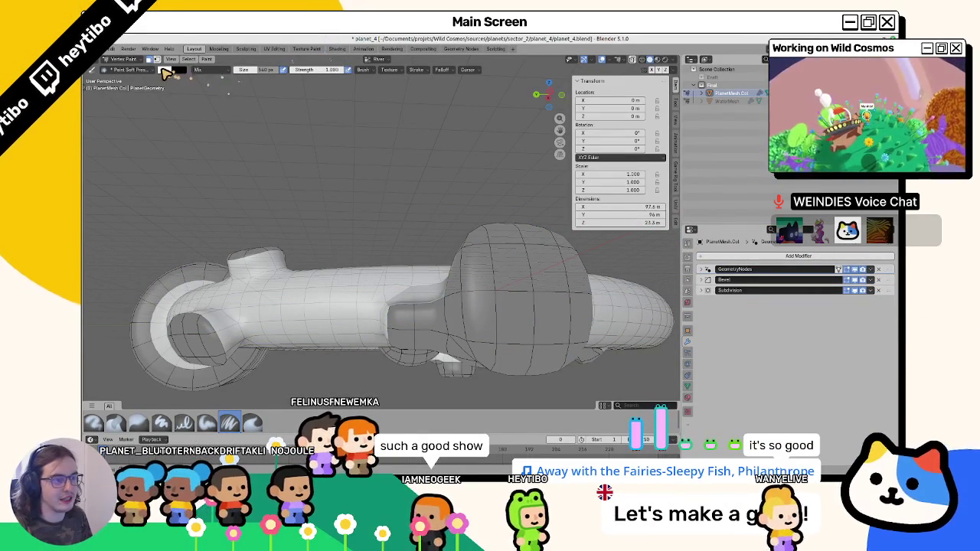
Set the vertex paint colour to black.
{"action": "left_click", "coordinate": [164, 70]}
{"action": "left_click", "coordinate": [171, 72]}
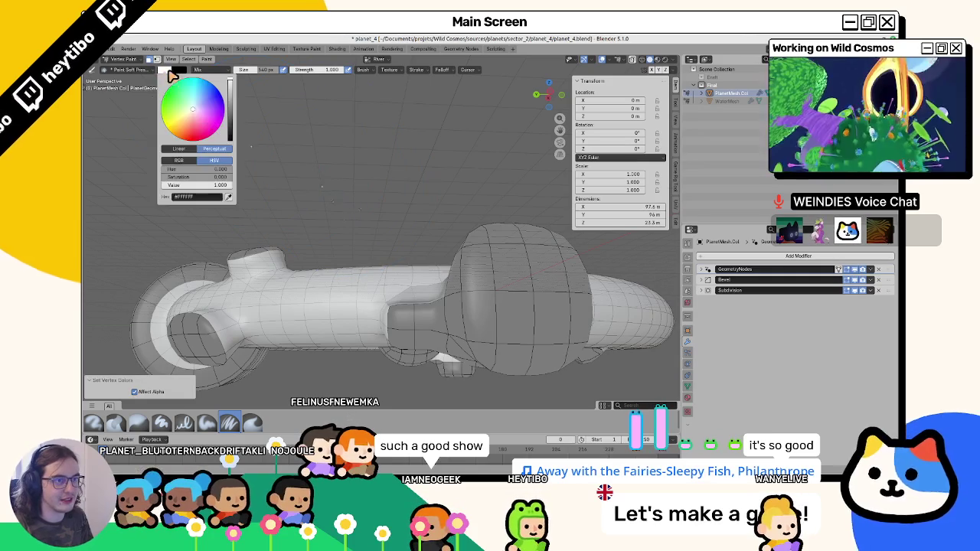
{"action": "left_click_drag", "start_coordinate": [231, 90], "coordinate": [232, 146]}
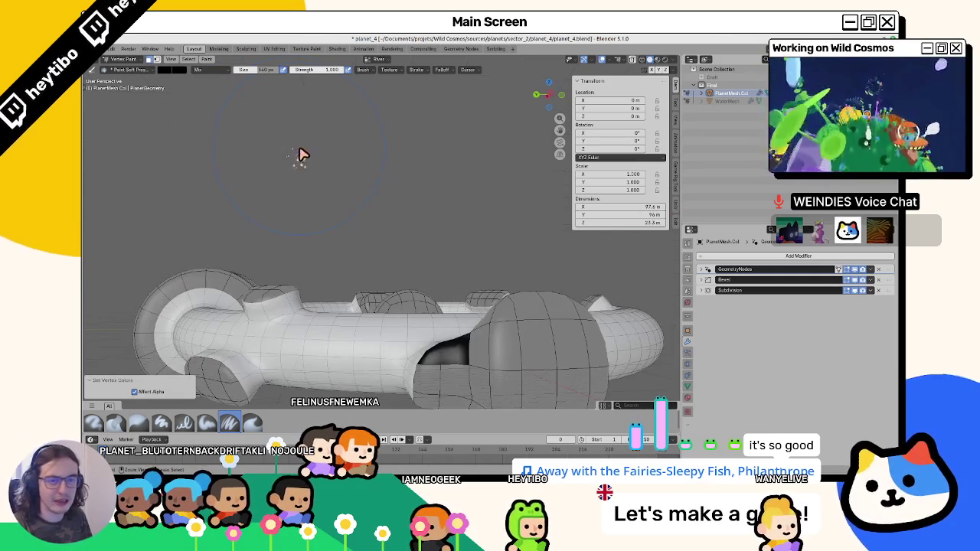
{"action": "mouse_move", "coordinate": [492, 250]}
{"action": "left_mouse_down"}
{"action": "mouse_move", "coordinate": [475, 235]}
{"action": "mouse_move", "coordinate": [403, 265]}
{"action": "mouse_move", "coordinate": [398, 229]}
{"action": "left_mouse_up"}
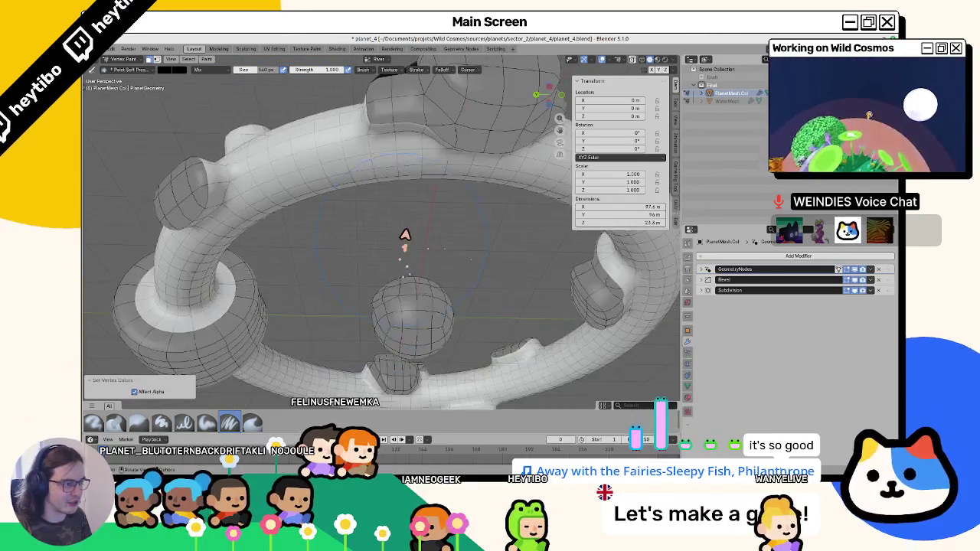
Fill the ring faces near the top cylinder with black, then re-enter Edit Mode.
{"action": "key", "text": "Tab"}
{"action": "left_click", "coordinate": [385, 151]}
{"action": "left_click", "coordinate": [363, 137]}
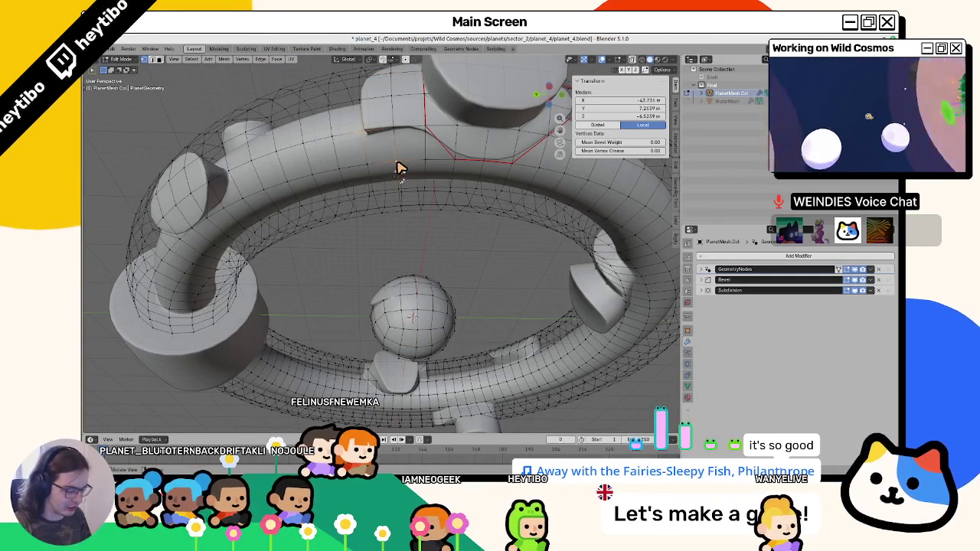
{"action": "left_click", "coordinate": [399, 159]}
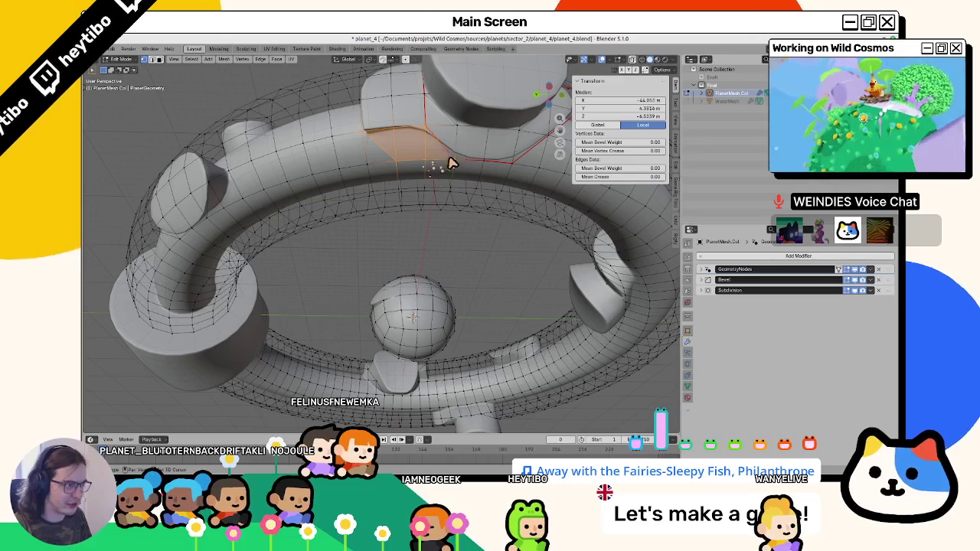
{"action": "key", "text": "Tab"}
{"action": "key", "text": "shift+k"}
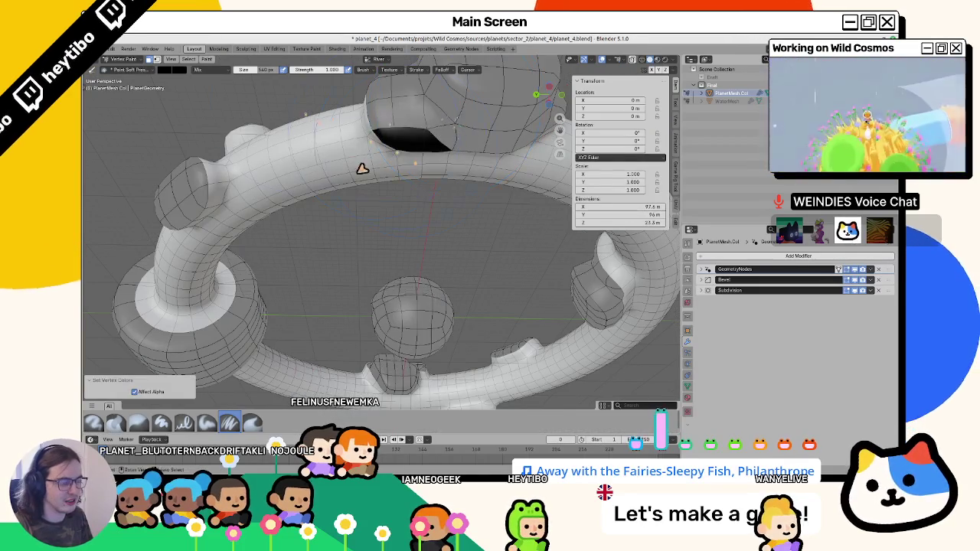
{"action": "key", "text": "ctrl+Tab"}
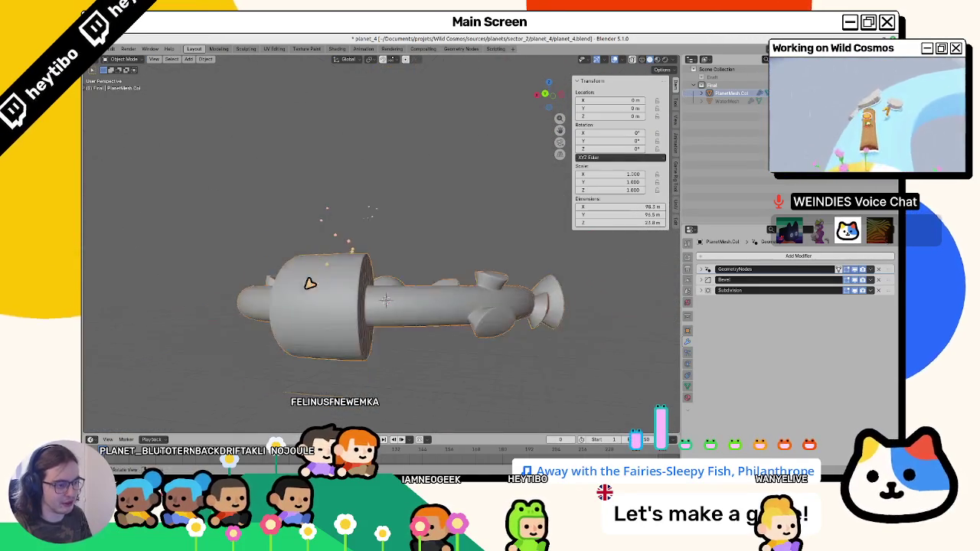
{"action": "key", "text": "Tab"}
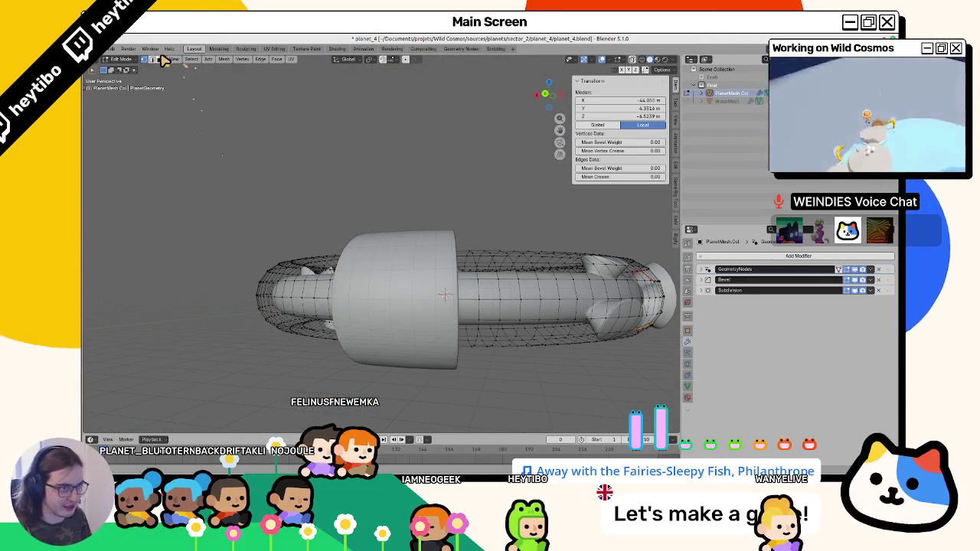
Try loop-selecting edge loops around the ring, ending on its middle loop.
{"action": "mouse_move", "coordinate": [451, 260]}
{"action": "left_mouse_down"}
{"action": "mouse_move", "coordinate": [416, 293]}
{"action": "mouse_move", "coordinate": [474, 294]}
{"action": "mouse_move", "coordinate": [443, 323]}
{"action": "left_mouse_up"}
{"action": "left_click", "coordinate": [443, 323], "text": "alt"}
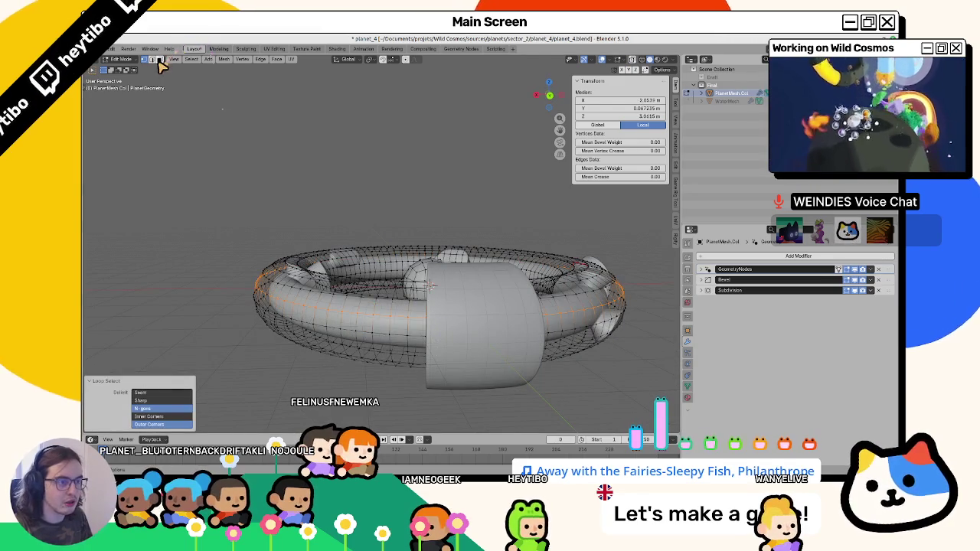
{"action": "left_click", "coordinate": [159, 60]}
{"action": "left_click", "coordinate": [173, 59]}
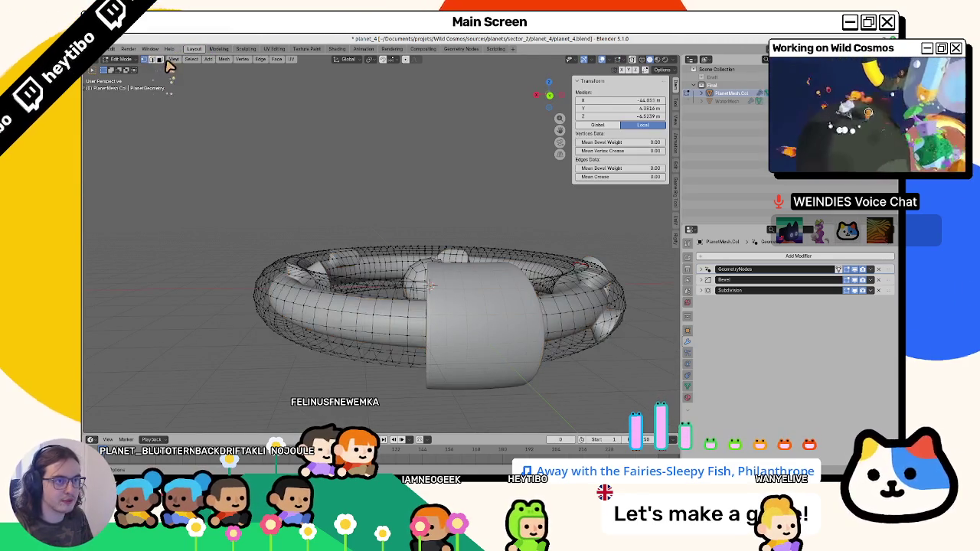
{"action": "left_click_drag", "start_coordinate": [410, 248], "coordinate": [368, 237]}
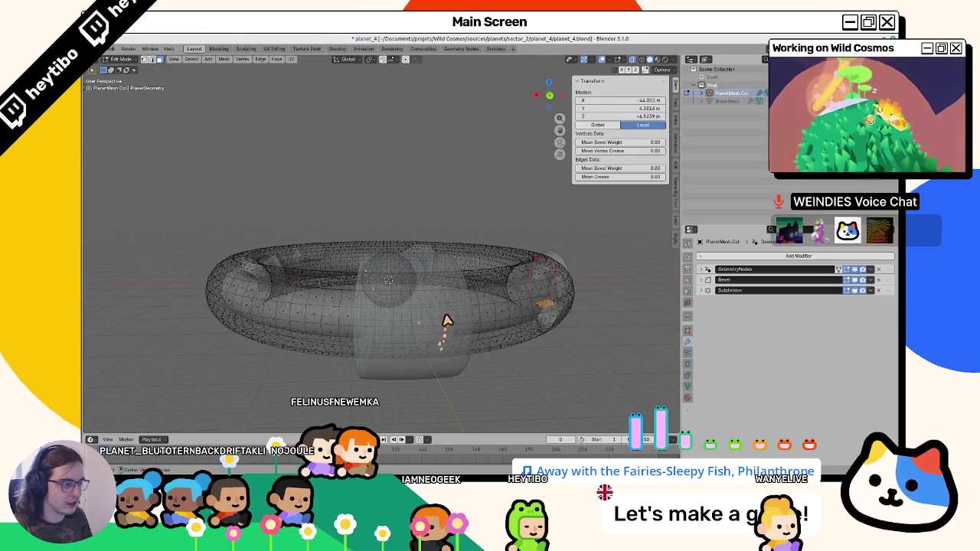
{"action": "left_click", "coordinate": [451, 307], "text": "alt"}
{"action": "key", "text": "alt+z"}
{"action": "left_click", "coordinate": [416, 317], "text": "alt"}
{"action": "key", "text": "alt+z"}
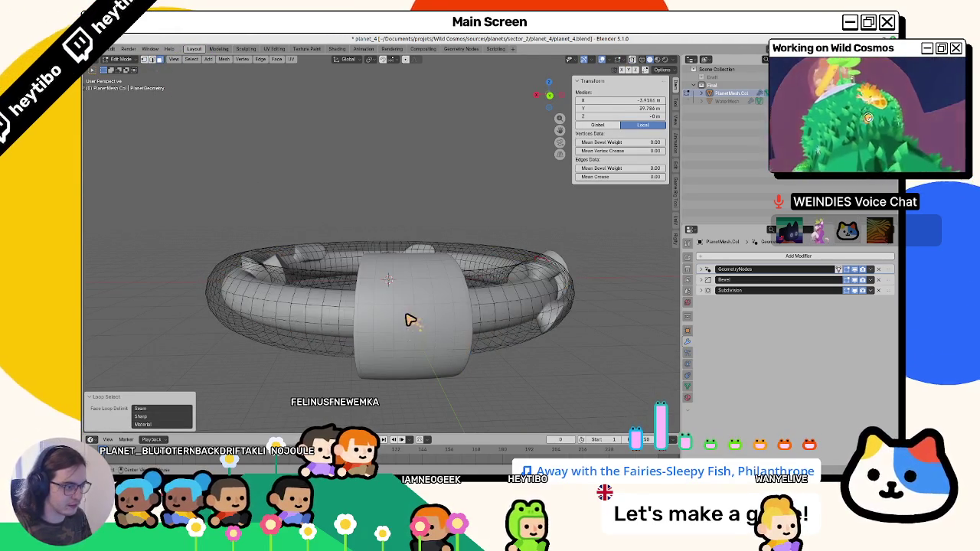
Show the GeometryNodes, bevel and subdivision modifier results over the edit cage.
{"action": "left_click", "coordinate": [853, 270]}
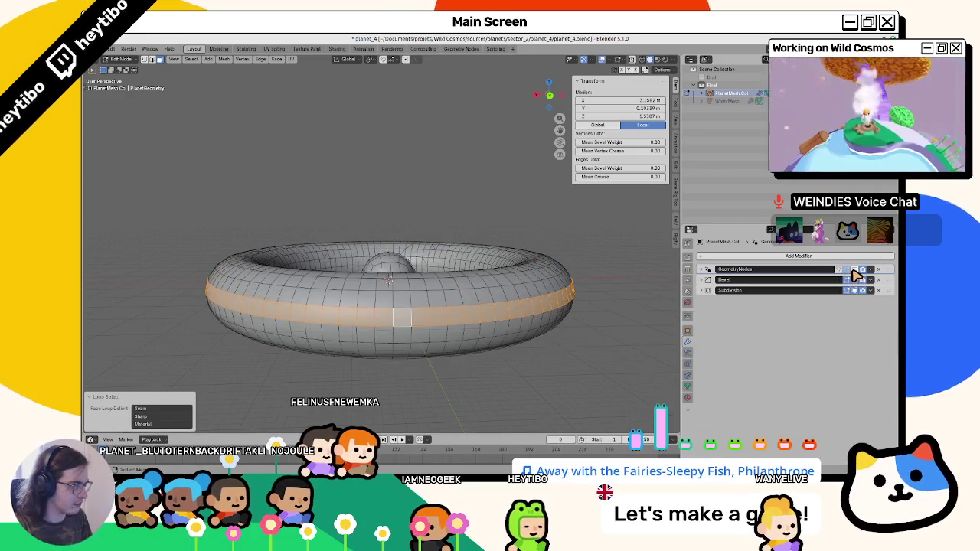
{"action": "left_click", "coordinate": [853, 270]}
{"action": "left_click", "coordinate": [846, 271]}
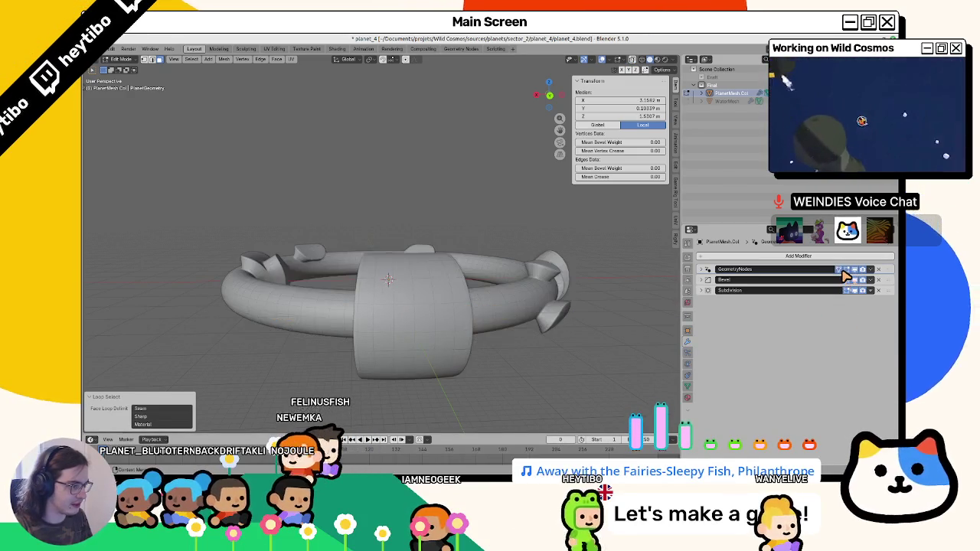
{"action": "left_click", "coordinate": [846, 271]}
{"action": "left_click", "coordinate": [845, 271]}
{"action": "key", "text": "alt+z"}
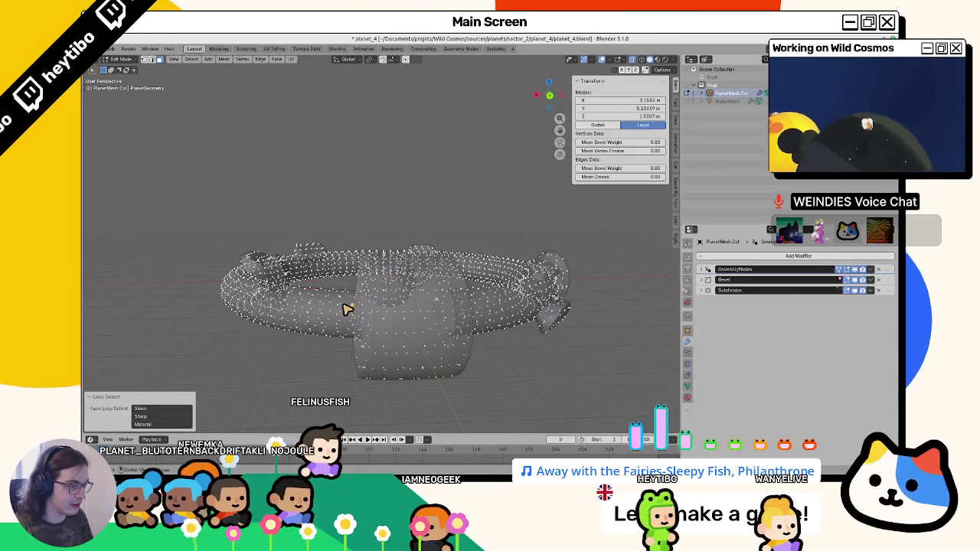
{"action": "key", "text": "alt+z"}
{"action": "key", "text": "alt+a"}
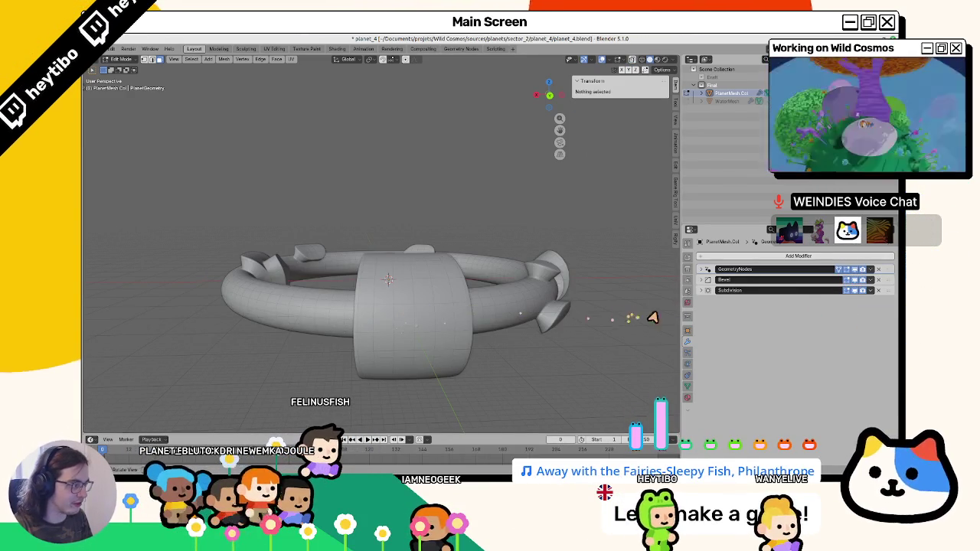
{"action": "left_click_drag", "start_coordinate": [853, 281], "coordinate": [857, 291]}
{"action": "key", "text": "a"}
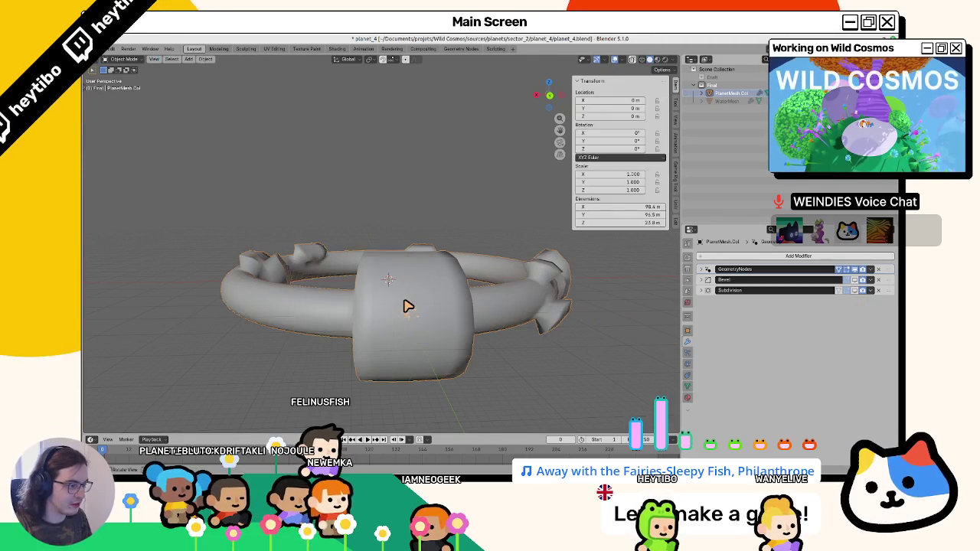
{"action": "key", "text": "alt+a"}
{"action": "mouse_move", "coordinate": [849, 280]}
{"action": "left_mouse_down"}
{"action": "mouse_move", "coordinate": [848, 291]}
{"action": "mouse_move", "coordinate": [852, 276]}
{"action": "left_mouse_up"}
{"action": "left_click", "coordinate": [850, 269]}
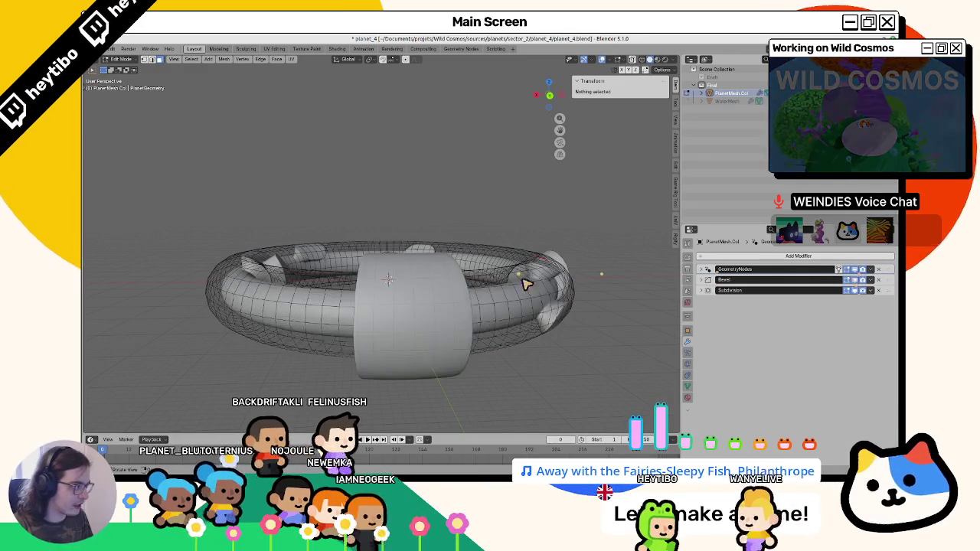
Loop-select the band under the cylinder, grow it one step, and switch to Vertex Paint.
{"action": "mouse_move", "coordinate": [525, 280]}
{"action": "left_mouse_down"}
{"action": "mouse_move", "coordinate": [400, 295]}
{"action": "mouse_move", "coordinate": [393, 313]}
{"action": "mouse_move", "coordinate": [421, 317]}
{"action": "left_mouse_up"}
{"action": "left_click", "coordinate": [375, 311], "text": "alt"}
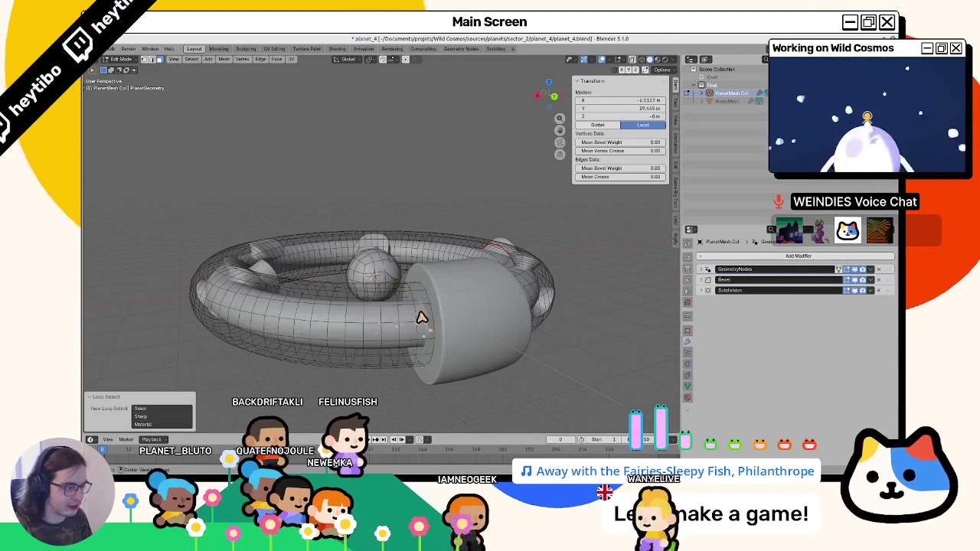
{"action": "left_click", "coordinate": [432, 304], "text": "alt"}
{"action": "left_click", "coordinate": [438, 321], "text": "alt"}
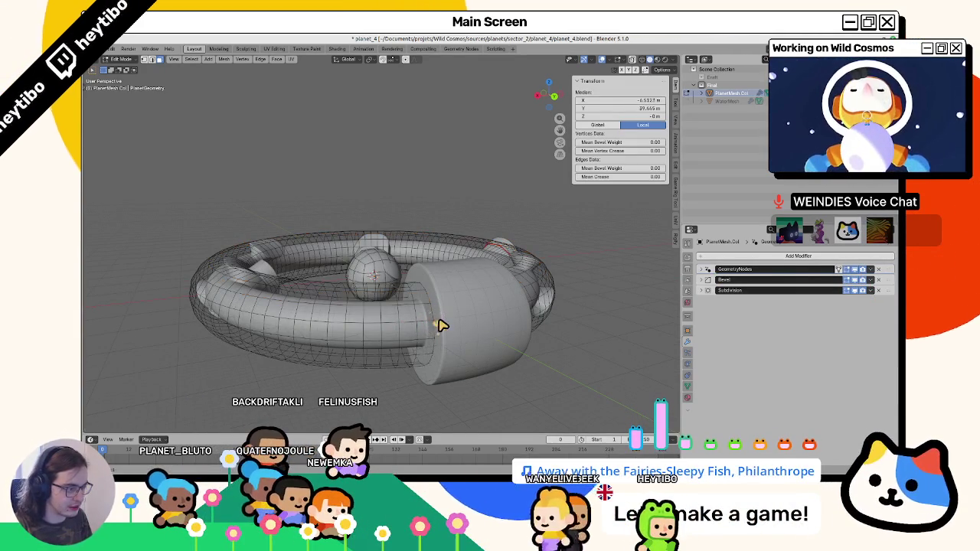
{"action": "key", "text": "alt+z"}
{"action": "left_click_drag", "start_coordinate": [446, 325], "coordinate": [407, 328]}
{"action": "key", "text": "alt+z"}
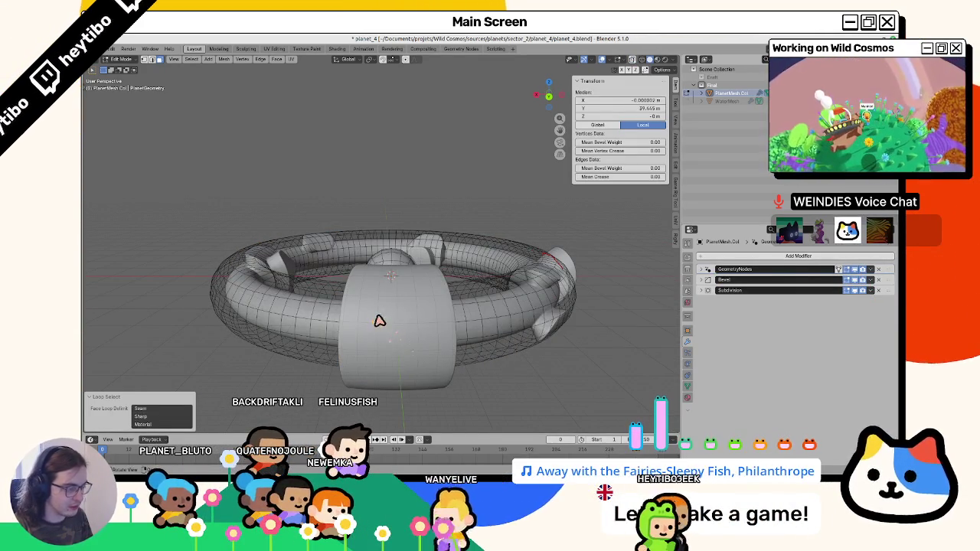
{"action": "key", "text": "alt+z"}
{"action": "key", "text": "alt+z"}
{"action": "key", "text": "ctrl+KP_Add"}
{"action": "key", "text": "ctrl+KP_Add"}
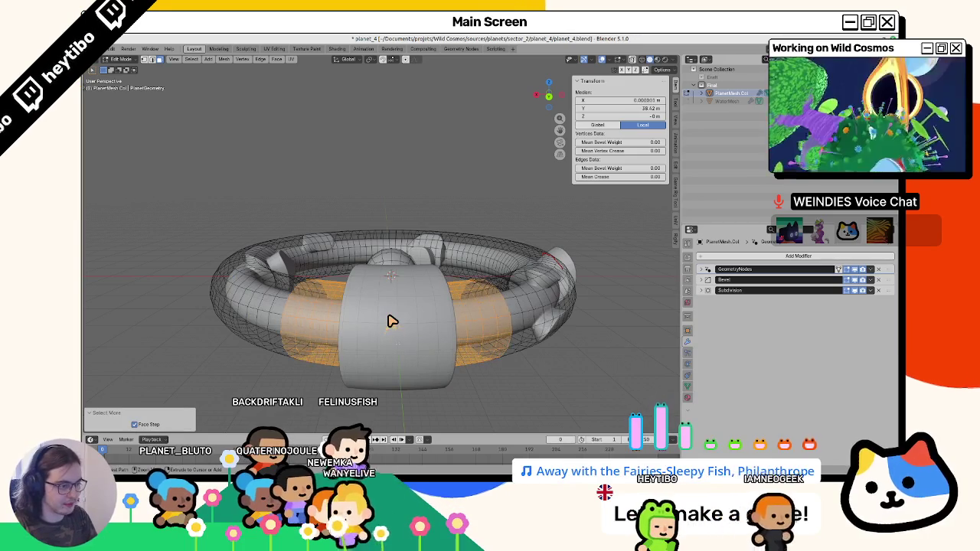
{"action": "key", "text": "ctrl+KP_Subtract"}
{"action": "key", "text": "ctrl+Tab"}
{"action": "left_click", "coordinate": [347, 199]}
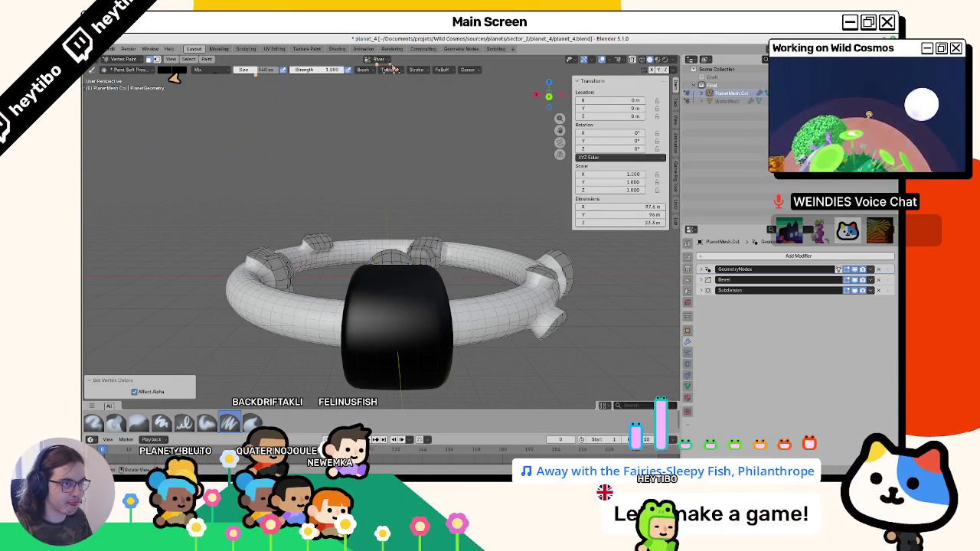
Undo a trial white fill, then fill the selected faces black on the Layer1 colour layer.
{"action": "left_click", "coordinate": [169, 69]}
{"action": "left_click", "coordinate": [231, 83]}
{"action": "key", "text": "shift+k"}
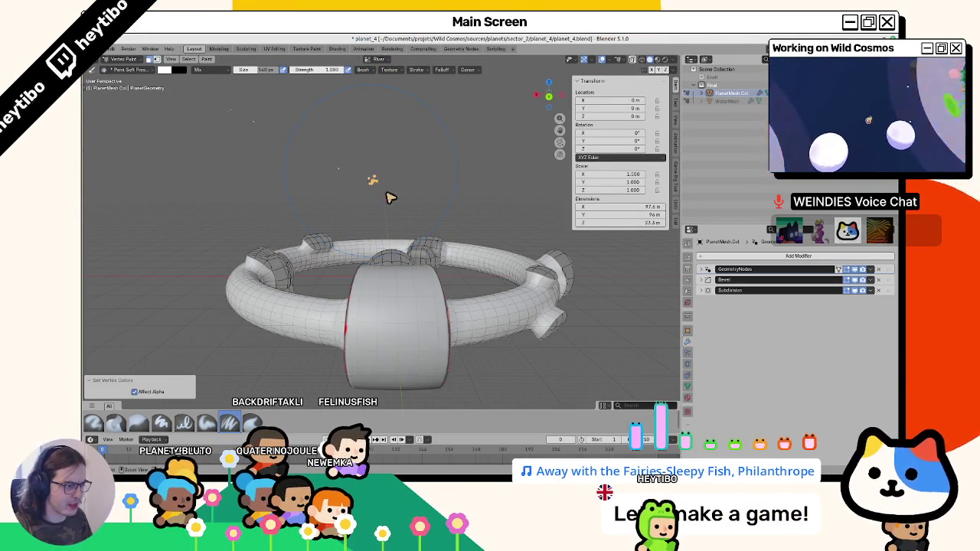
{"action": "key", "text": "ctrl+z"}
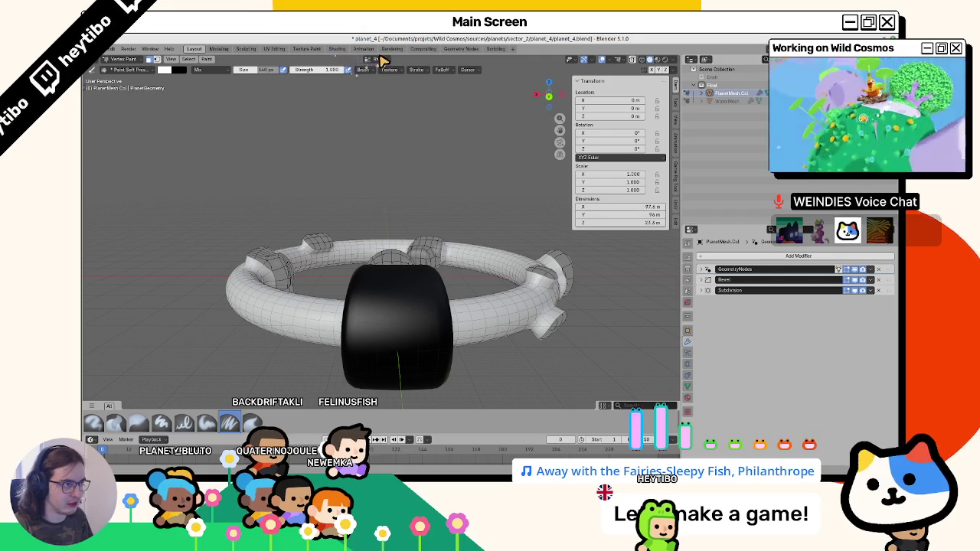
{"action": "left_click", "coordinate": [381, 60]}
{"action": "left_click", "coordinate": [366, 83]}
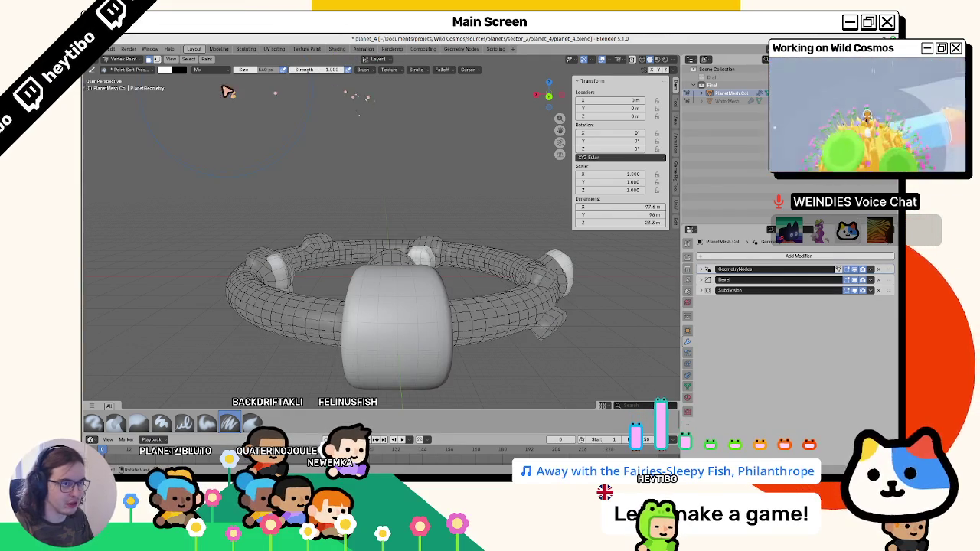
{"action": "left_click", "coordinate": [166, 71]}
{"action": "left_click_drag", "start_coordinate": [228, 87], "coordinate": [229, 147]}
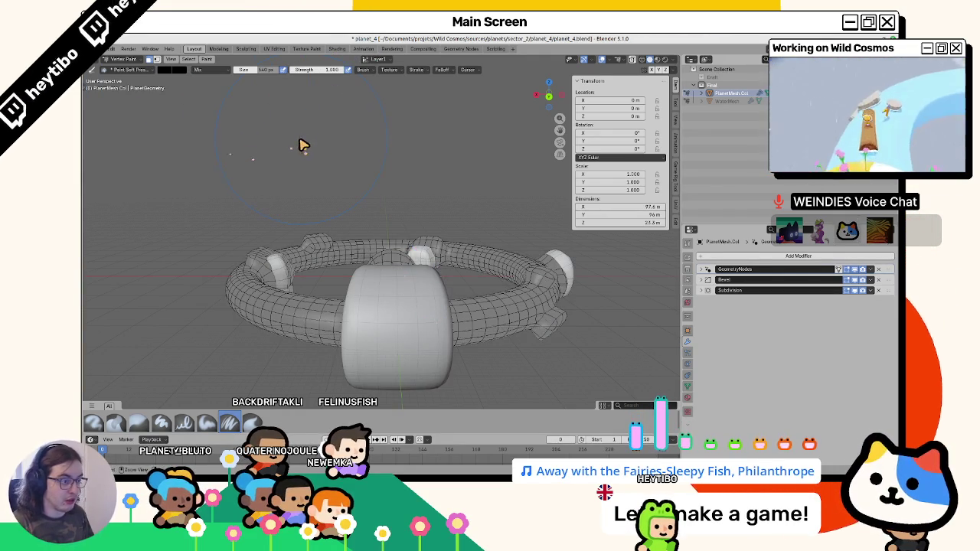
{"action": "key", "text": "shift+k"}
Switch to the River colour layer and fill the black patch with white.
{"action": "left_click", "coordinate": [375, 61]}
{"action": "left_click", "coordinate": [363, 77]}
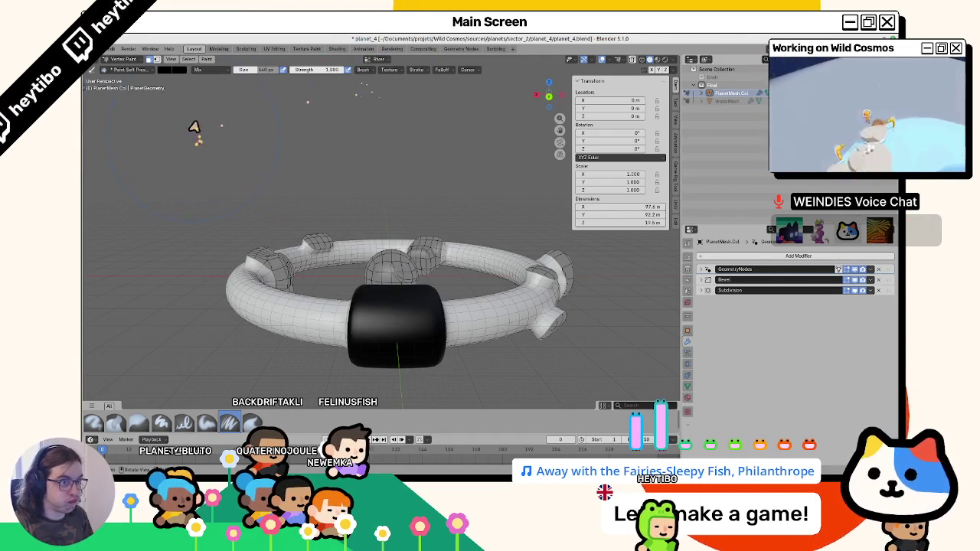
{"action": "left_click", "coordinate": [172, 70]}
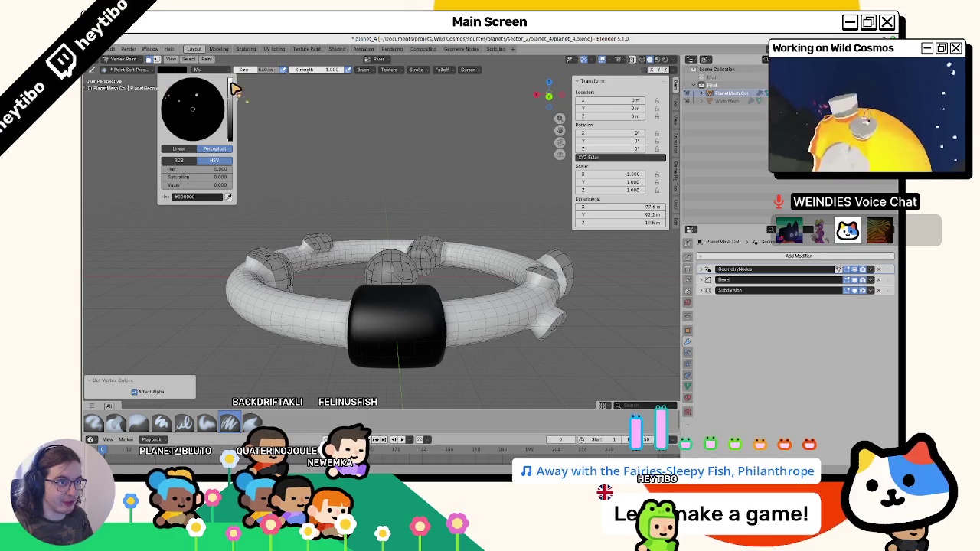
{"action": "left_click_drag", "start_coordinate": [235, 89], "coordinate": [232, 78]}
{"action": "key", "text": "shift+k"}
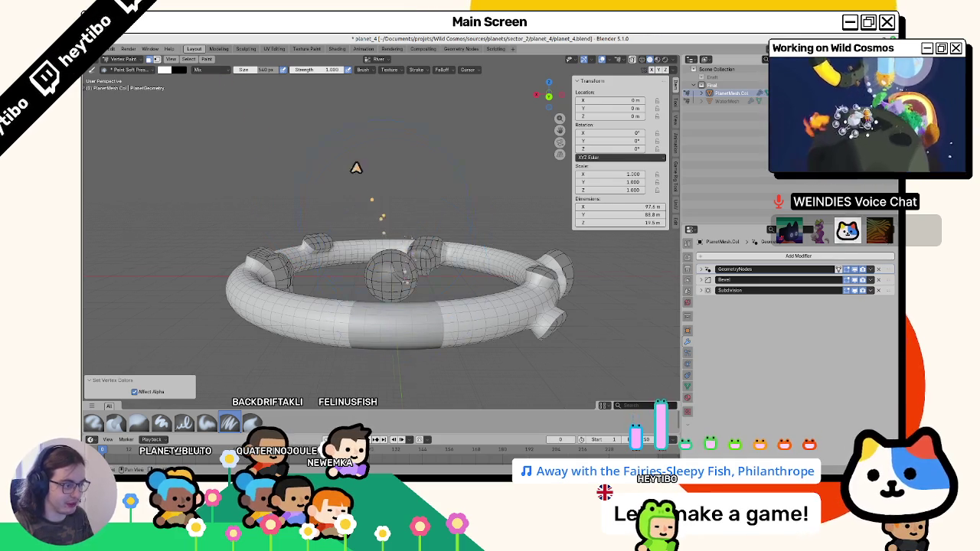
Return the ring to Edit Mode and select one of its faces.
{"action": "mouse_move", "coordinate": [356, 167]}
{"action": "left_mouse_down"}
{"action": "mouse_move", "coordinate": [382, 250]}
{"action": "mouse_move", "coordinate": [462, 223]}
{"action": "mouse_move", "coordinate": [313, 193]}
{"action": "mouse_move", "coordinate": [344, 231]}
{"action": "mouse_move", "coordinate": [390, 219]}
{"action": "left_mouse_up"}
{"action": "key", "text": "Tab"}
{"action": "left_click", "coordinate": [413, 206]}
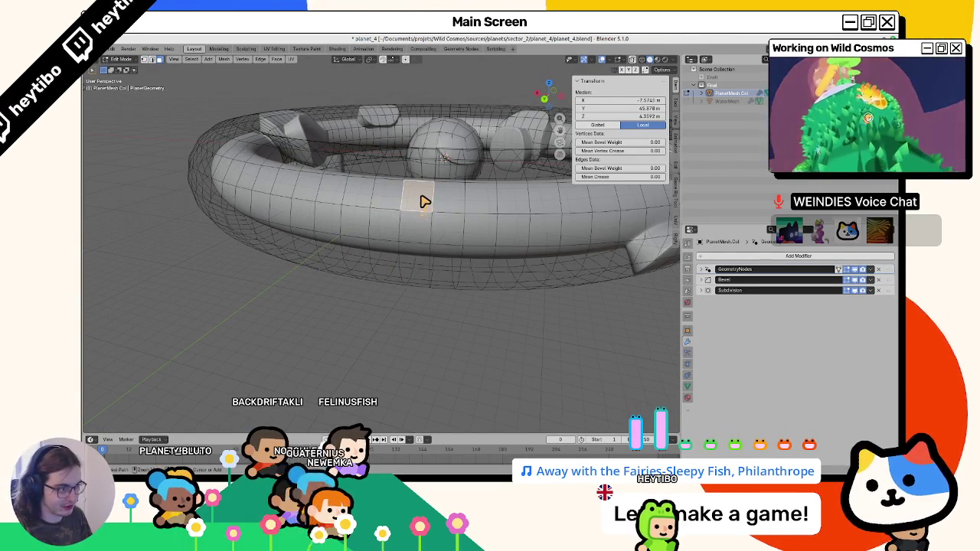
Grow a face selection on the ring, fill it with black vertex colour, and return to Edit Mode.
{"action": "key", "text": "ctrl+KP_Add"}
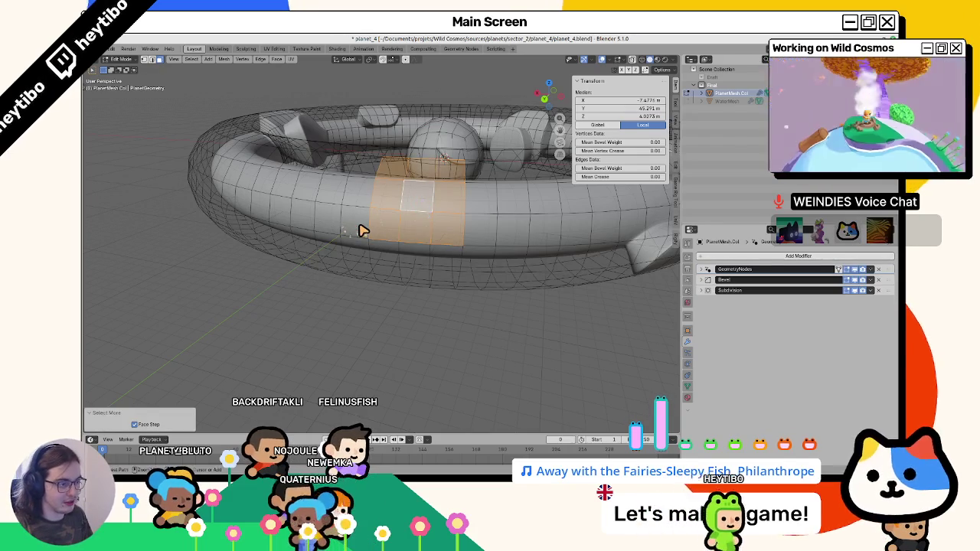
{"action": "left_click", "coordinate": [364, 232], "text": "shift"}
{"action": "key", "text": "ctrl+KP_Add"}
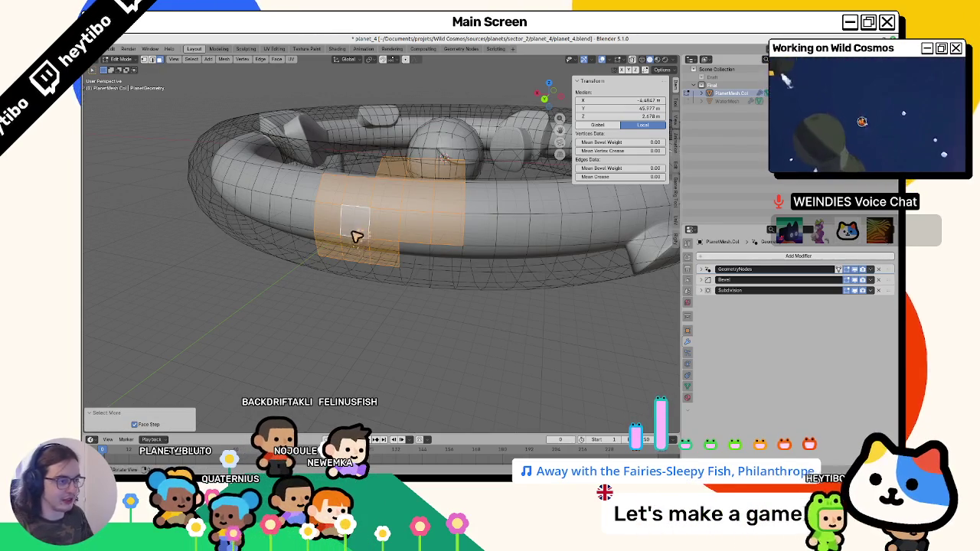
{"action": "key", "text": "ctrl+Tab"}
{"action": "left_click", "coordinate": [370, 144]}
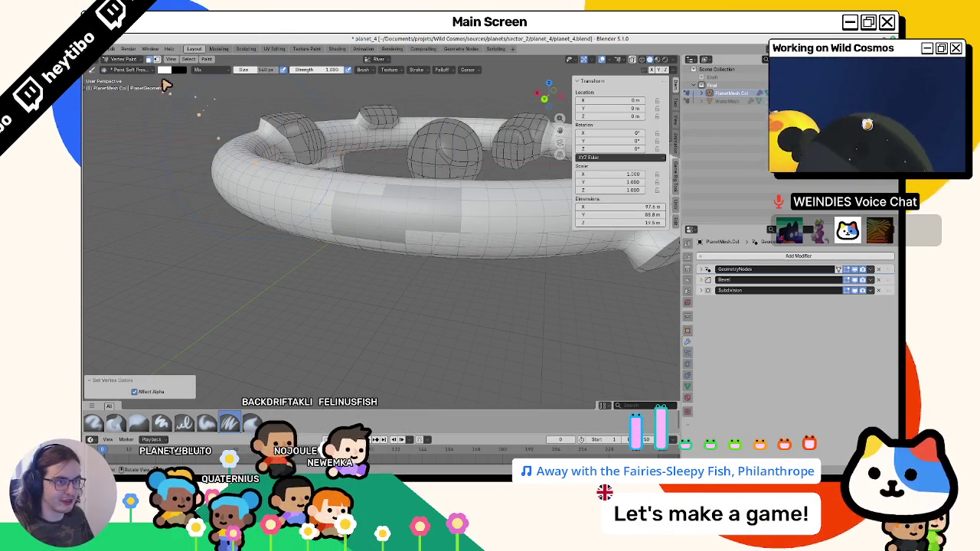
{"action": "left_click", "coordinate": [163, 70]}
{"action": "key", "text": "Tab"}
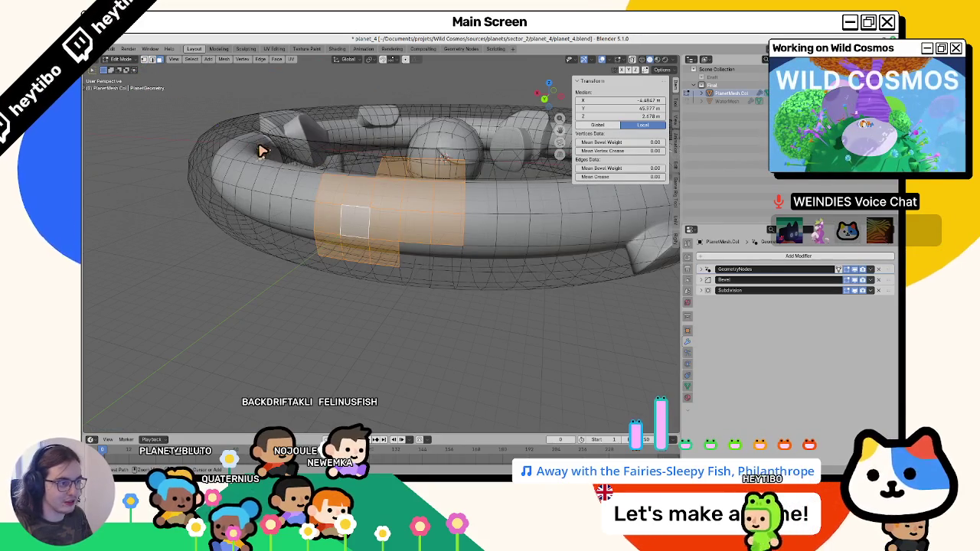
{"action": "key", "text": "ctrl+Tab"}
{"action": "left_click", "coordinate": [313, 132]}
{"action": "left_click", "coordinate": [178, 70]}
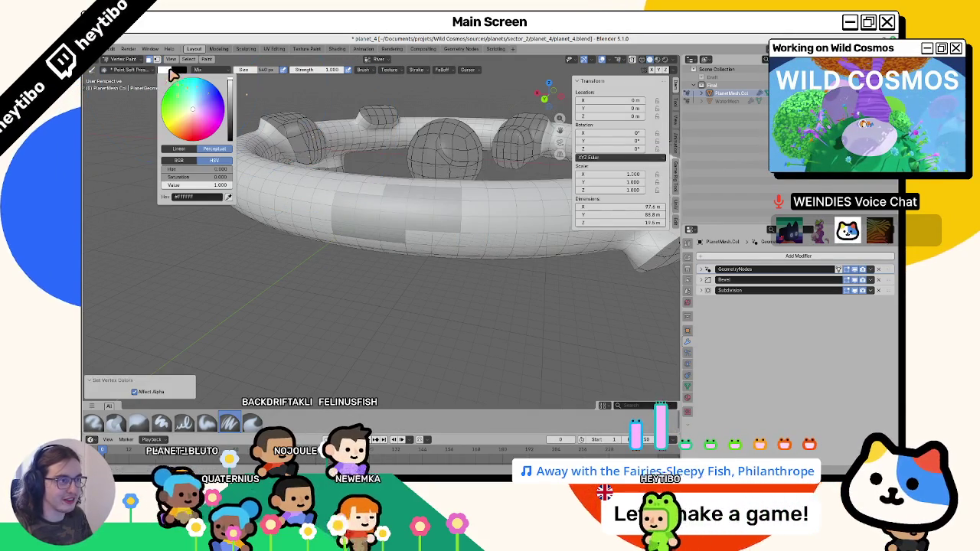
{"action": "key", "text": "shift+k"}
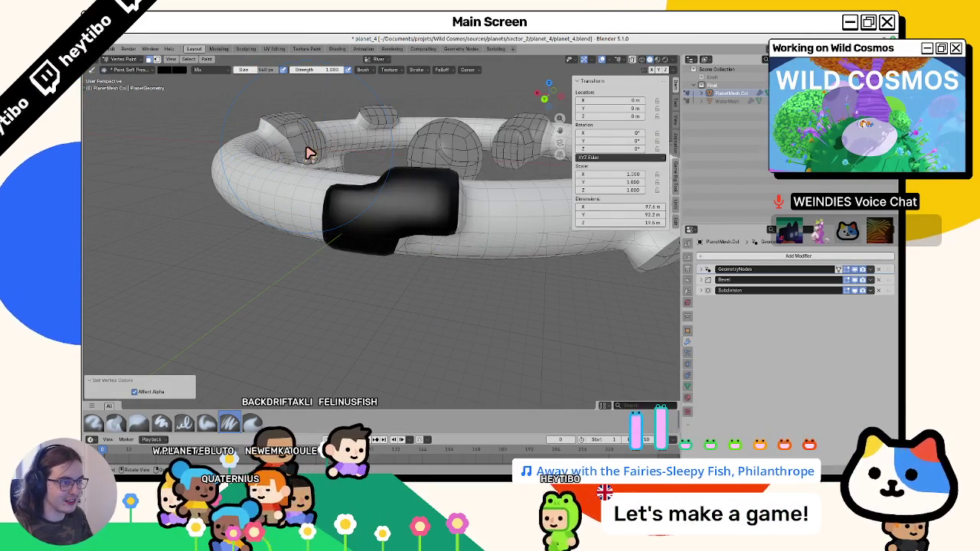
{"action": "key", "text": "Tab"}
Select the edge loop that surrounds the bump on the ring.
{"action": "left_click_drag", "start_coordinate": [147, 63], "coordinate": [361, 232]}
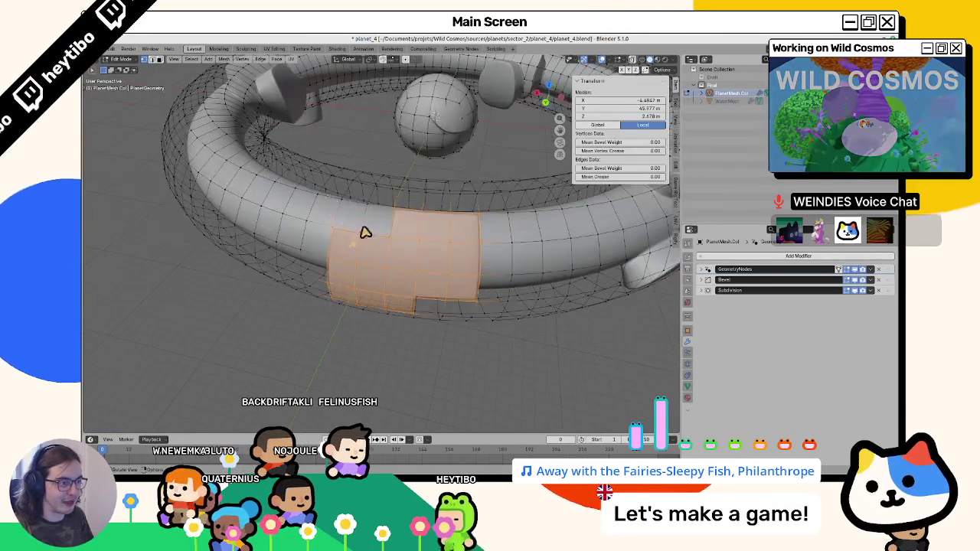
{"action": "left_click", "coordinate": [330, 261]}
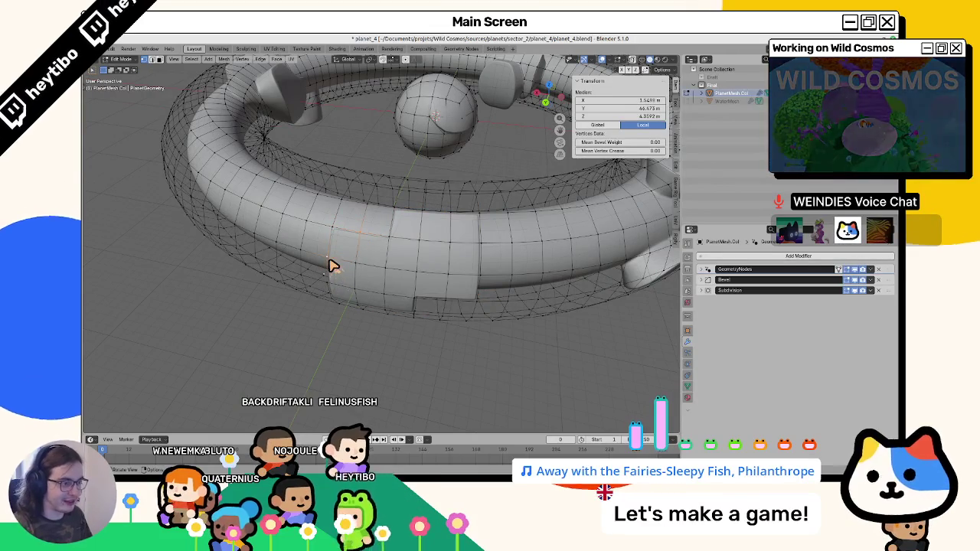
{"action": "left_click", "coordinate": [331, 265], "text": "shift"}
{"action": "left_click_drag", "start_coordinate": [367, 255], "coordinate": [372, 232]}
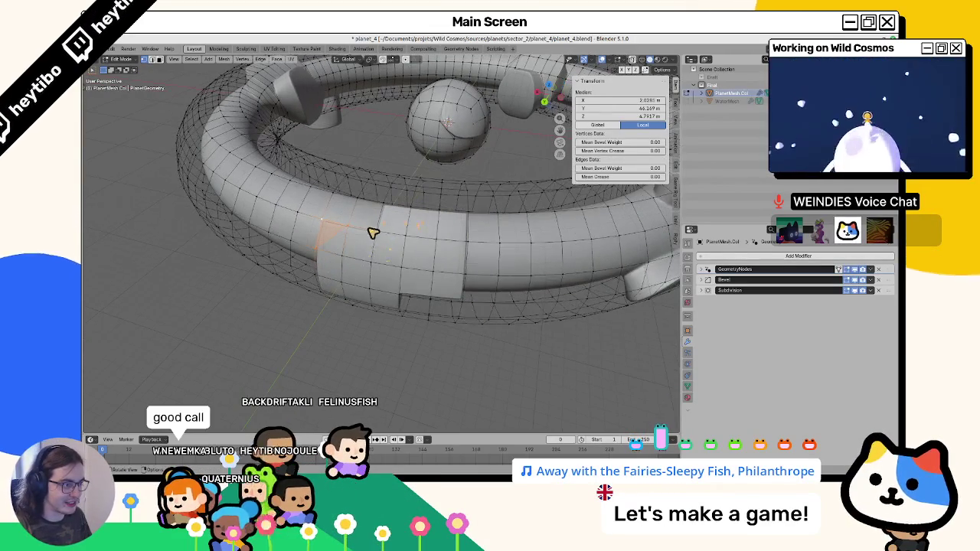
{"action": "left_click", "coordinate": [381, 230]}
{"action": "left_click", "coordinate": [443, 216], "text": "shift"}
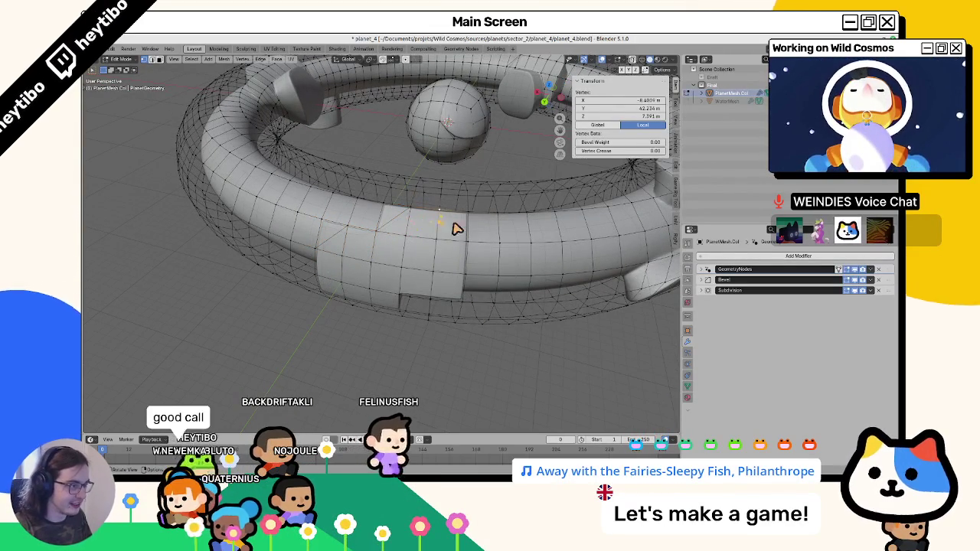
{"action": "left_click", "coordinate": [463, 286]}
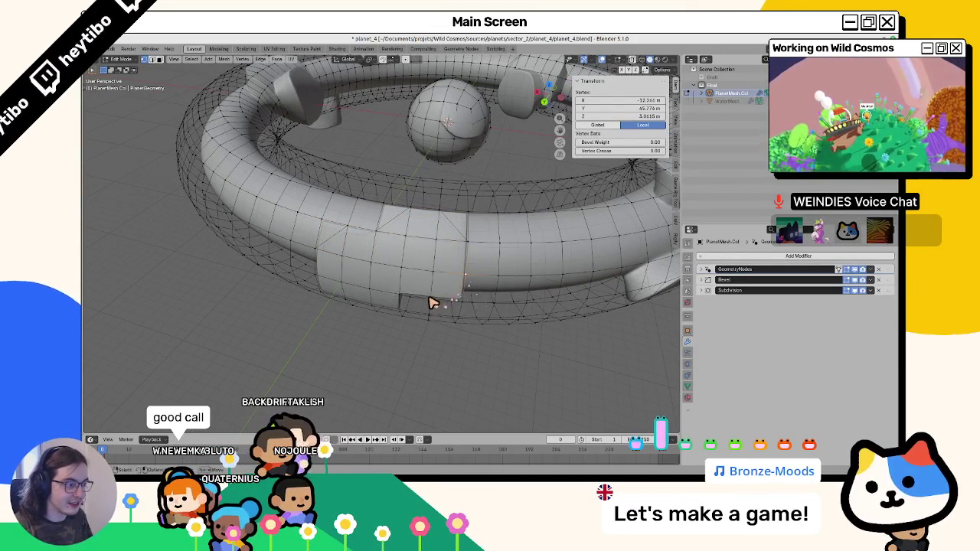
{"action": "left_click_drag", "start_coordinate": [441, 296], "coordinate": [411, 215]}
{"action": "left_click", "coordinate": [446, 182]}
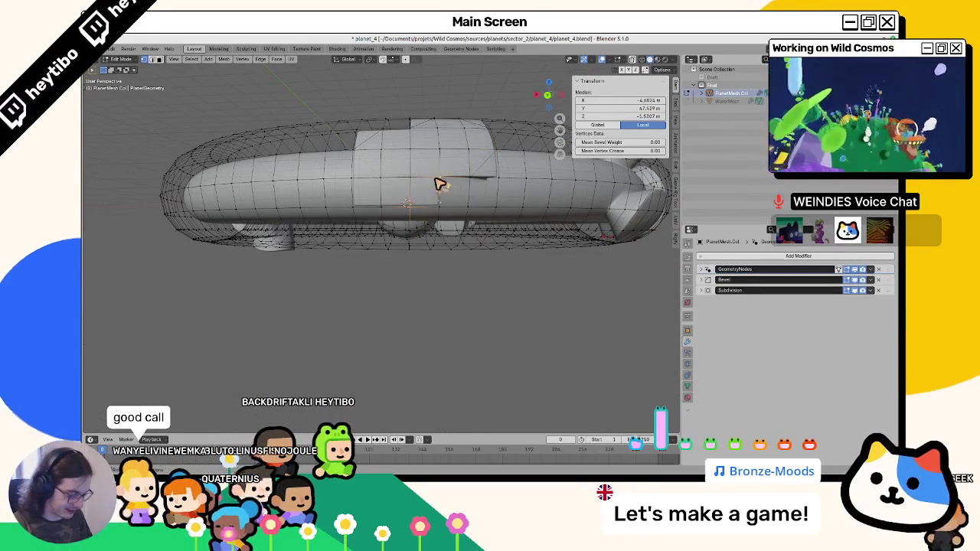
{"action": "key", "text": "2"}
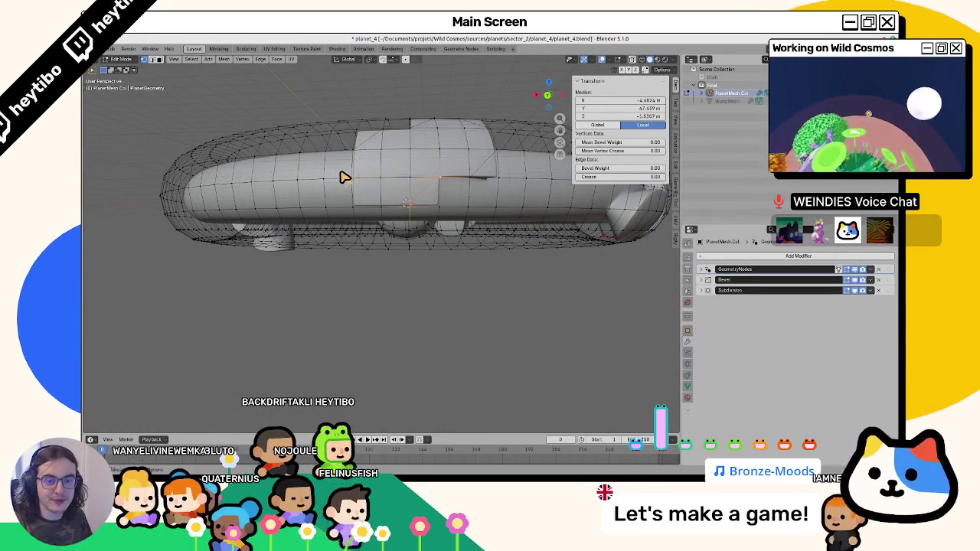
{"action": "left_click", "coordinate": [344, 173]}
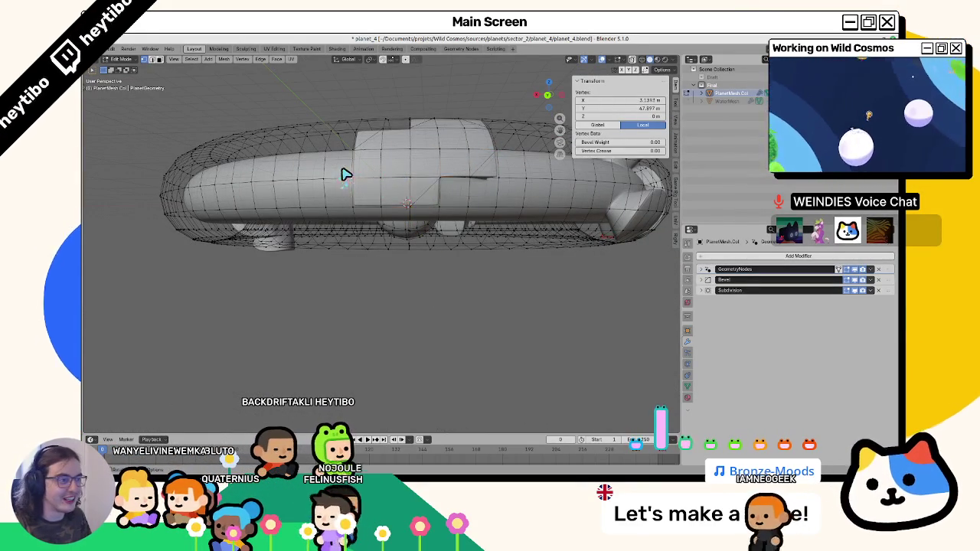
{"action": "left_click", "coordinate": [376, 203], "text": "shift"}
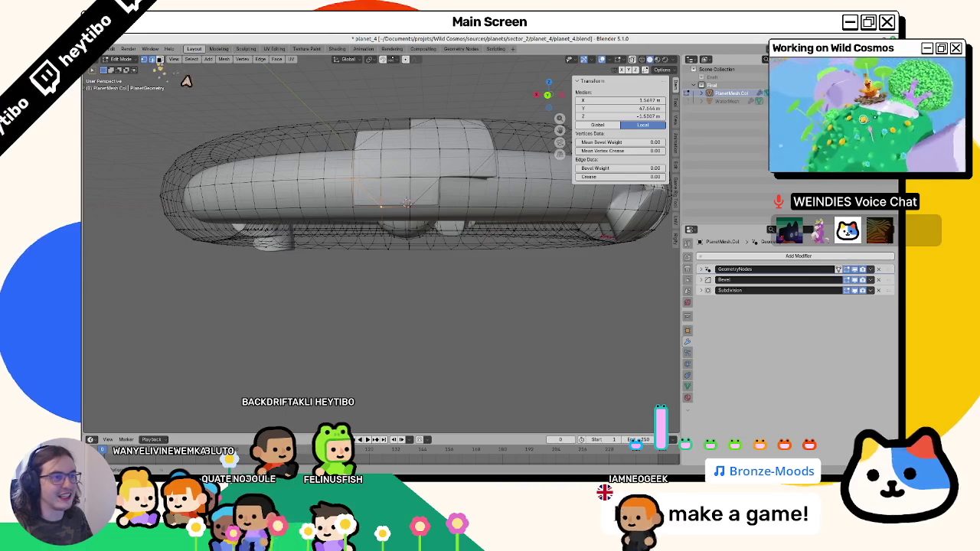
{"action": "left_click", "coordinate": [353, 164], "text": "alt"}
{"action": "left_click_drag", "start_coordinate": [400, 135], "coordinate": [406, 164]}
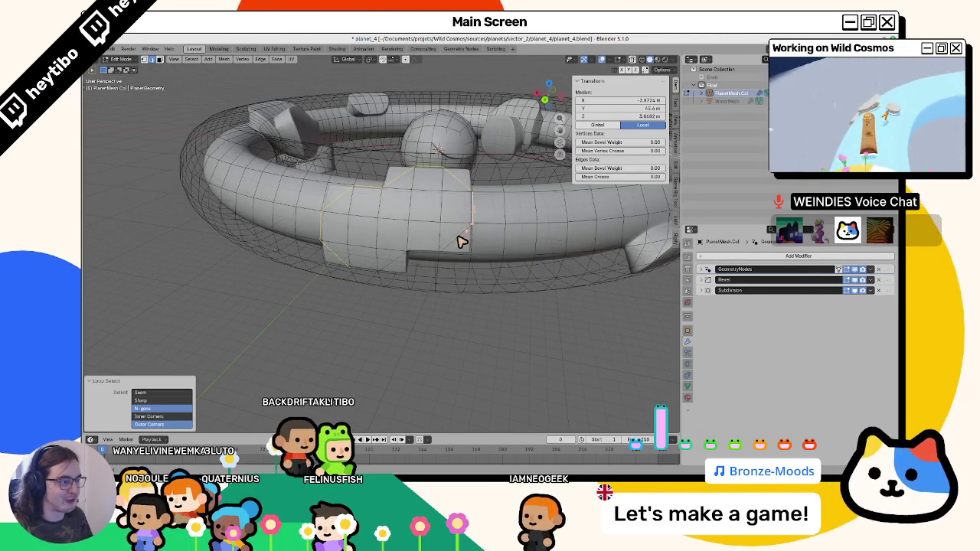
Mark the loop as a seam, fill the seam-bounded patch black, and switch the brush to white.
{"action": "key", "text": "ctrl+e"}
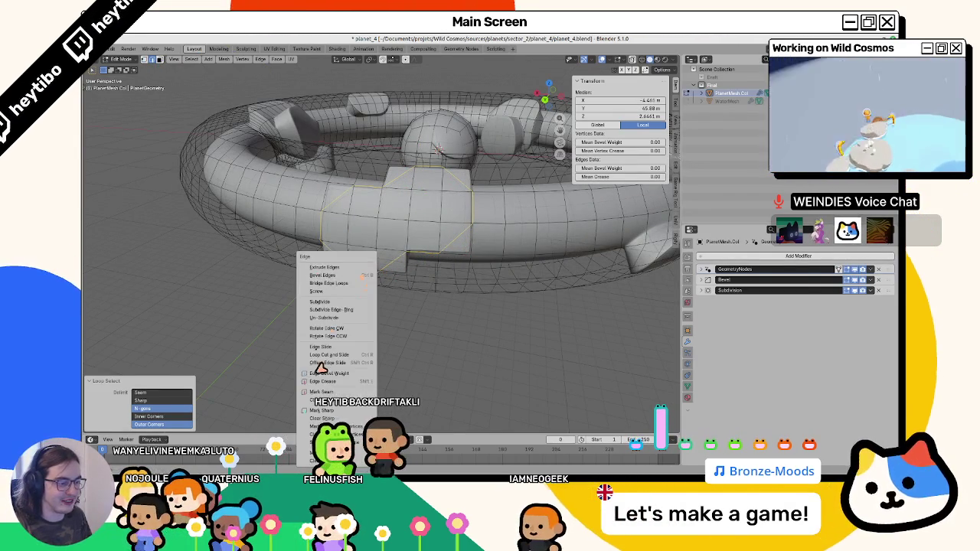
{"action": "left_click", "coordinate": [318, 392]}
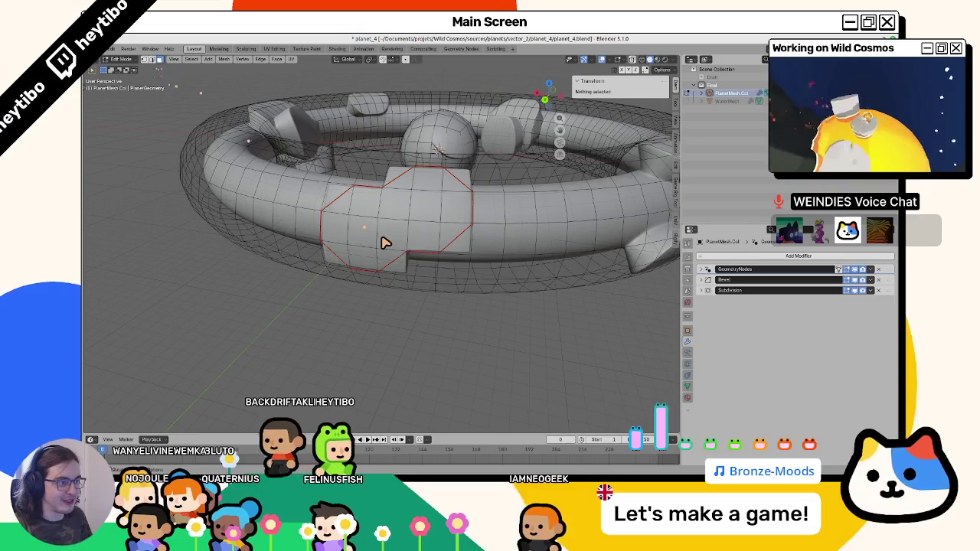
{"action": "key", "text": "ctrl+l"}
{"action": "key", "text": "ctrl+Tab"}
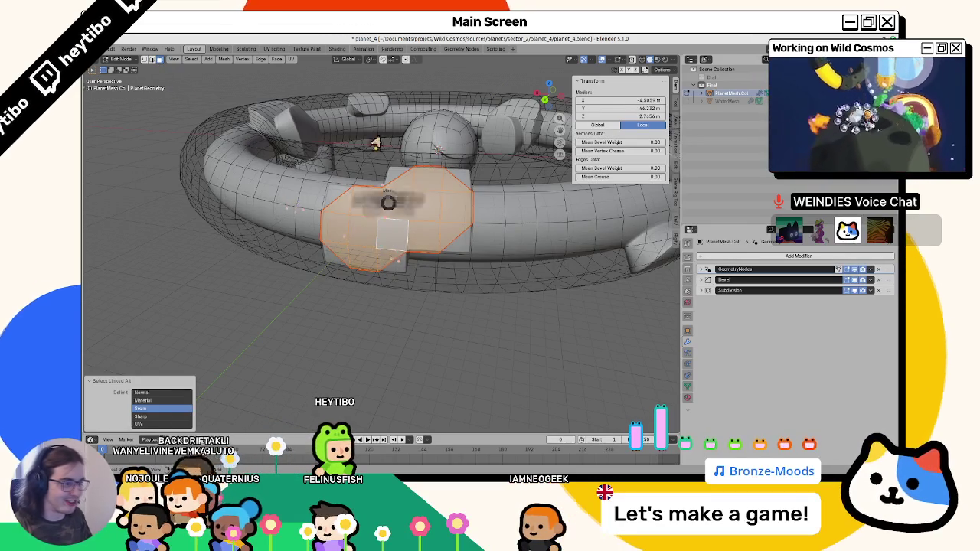
{"action": "key", "text": "shift+k"}
{"action": "left_click", "coordinate": [170, 70]}
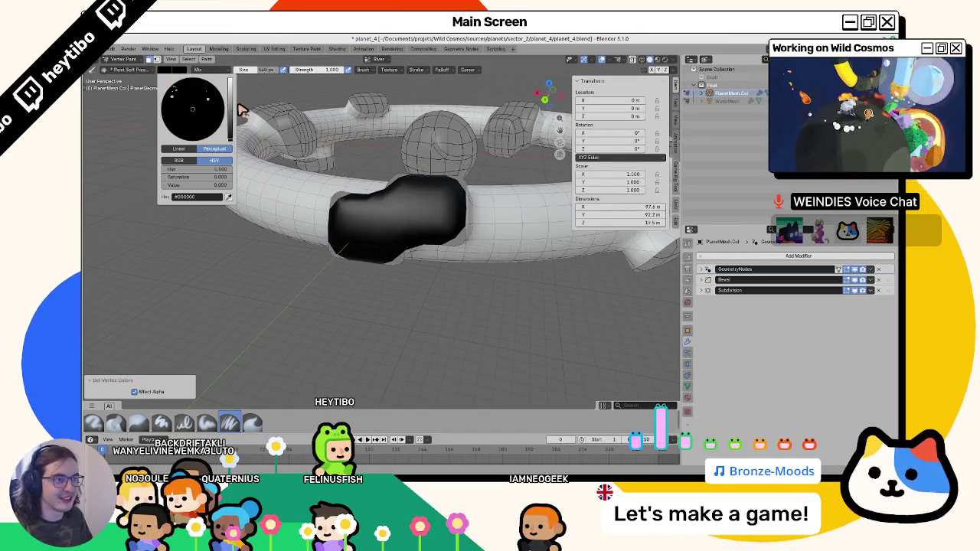
{"action": "left_click_drag", "start_coordinate": [228, 129], "coordinate": [227, 78]}
{"action": "scroll", "coordinate": [281, 155], "scroll_direction": "up", "scroll_amount": 2}
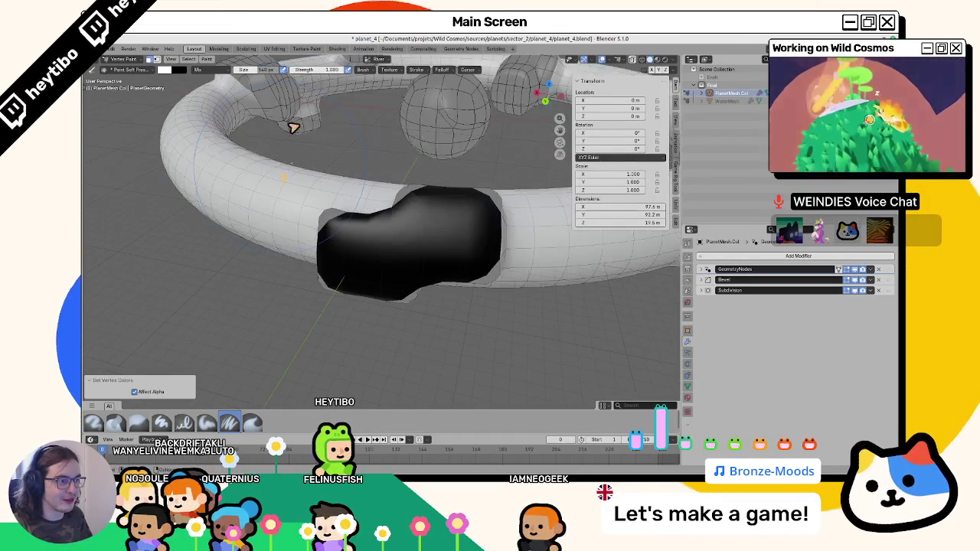
{"action": "key", "text": "Tab"}
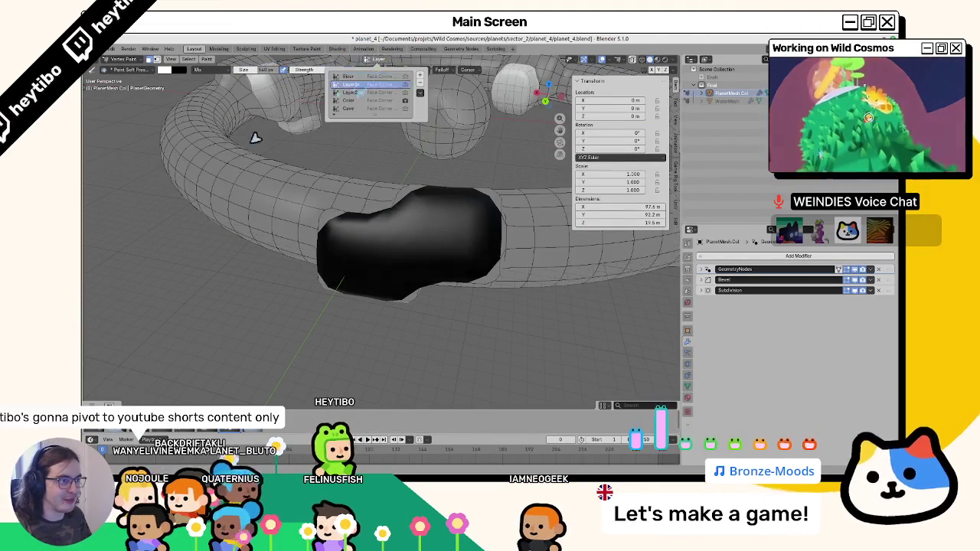
{"action": "scroll", "coordinate": [344, 245], "scroll_direction": "up", "scroll_amount": 3}
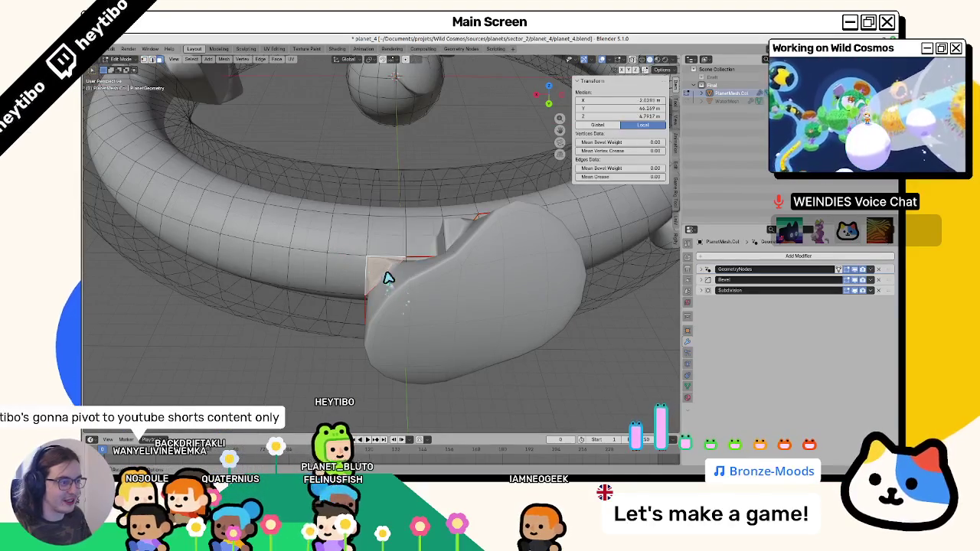
Fill another selected ring patch with white vertex colour.
{"action": "mouse_move", "coordinate": [458, 233]}
{"action": "left_mouse_down"}
{"action": "mouse_move", "coordinate": [416, 247]}
{"action": "mouse_move", "coordinate": [362, 220]}
{"action": "left_mouse_up"}
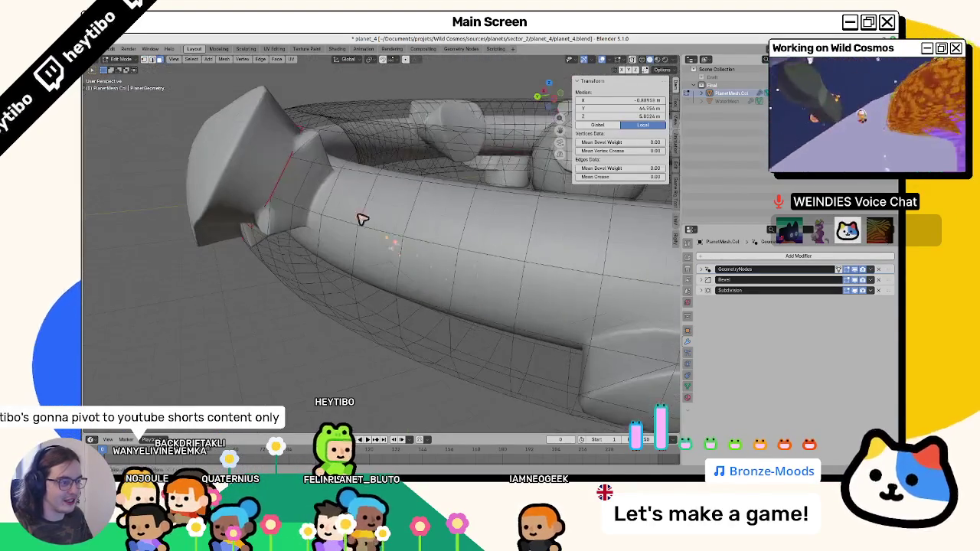
{"action": "mouse_move", "coordinate": [274, 217]}
{"action": "left_mouse_down"}
{"action": "mouse_move", "coordinate": [407, 149]}
{"action": "mouse_move", "coordinate": [431, 175]}
{"action": "mouse_move", "coordinate": [483, 147]}
{"action": "mouse_move", "coordinate": [415, 221]}
{"action": "mouse_move", "coordinate": [433, 289]}
{"action": "left_mouse_up"}
{"action": "left_click", "coordinate": [304, 144]}
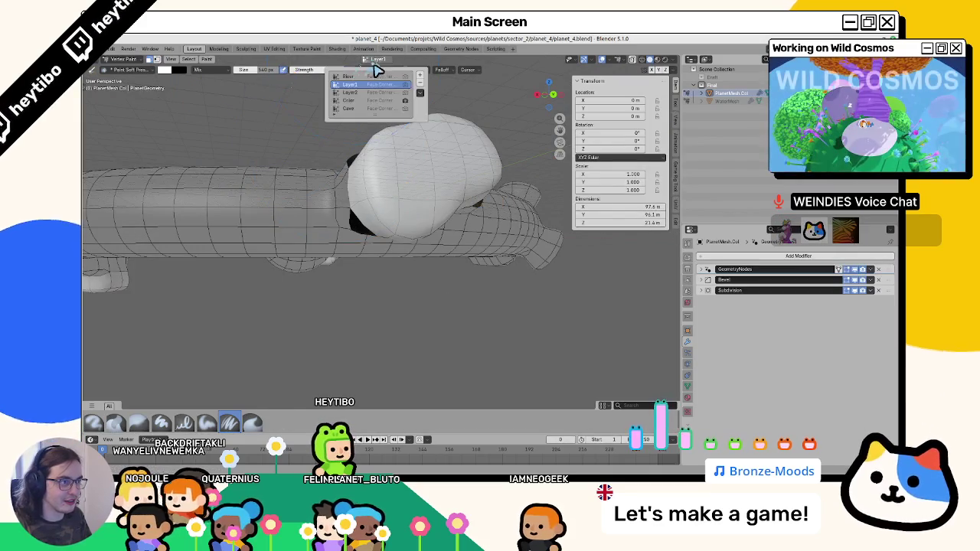
{"action": "left_click", "coordinate": [164, 71]}
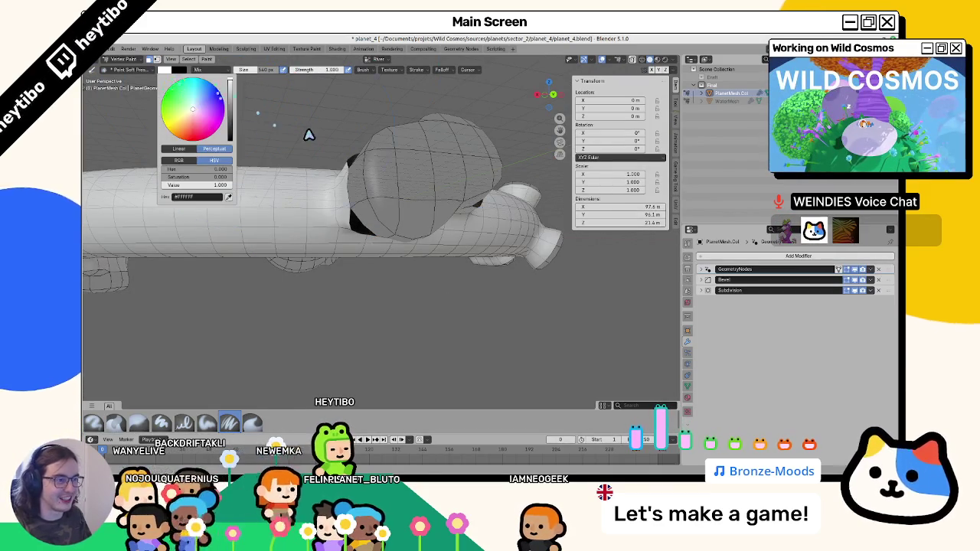
{"action": "key", "text": "shift+k"}
{"action": "mouse_move", "coordinate": [400, 175]}
{"action": "left_mouse_down"}
{"action": "mouse_move", "coordinate": [409, 204]}
{"action": "mouse_move", "coordinate": [398, 156]}
{"action": "mouse_move", "coordinate": [409, 198]}
{"action": "left_mouse_up"}
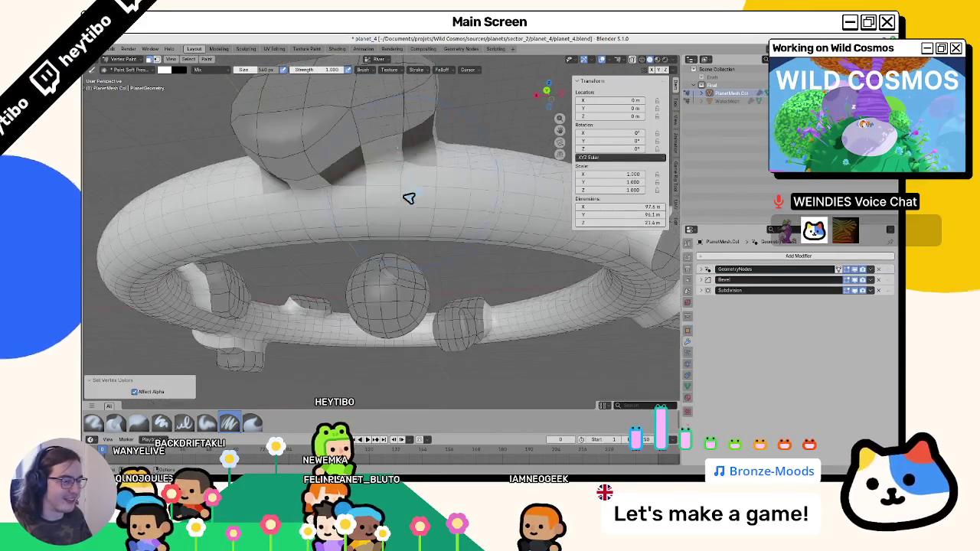
Return to Object Mode, unhide the planet parts with Alt+H, and save planet_4.blend.
{"action": "key", "text": "ctrl+Tab"}
{"action": "left_click", "coordinate": [332, 206]}
{"action": "mouse_move", "coordinate": [333, 214]}
{"action": "left_mouse_down"}
{"action": "mouse_move", "coordinate": [436, 179]}
{"action": "mouse_move", "coordinate": [431, 212]}
{"action": "mouse_move", "coordinate": [416, 244]}
{"action": "mouse_move", "coordinate": [406, 240]}
{"action": "mouse_move", "coordinate": [428, 186]}
{"action": "mouse_move", "coordinate": [481, 263]}
{"action": "mouse_move", "coordinate": [405, 304]}
{"action": "mouse_move", "coordinate": [453, 304]}
{"action": "mouse_move", "coordinate": [448, 324]}
{"action": "mouse_move", "coordinate": [381, 280]}
{"action": "left_mouse_up"}
{"action": "key", "text": "alt+h"}
{"action": "key", "text": "ctrl+s"}
{"action": "scroll", "coordinate": [422, 237], "scroll_direction": "down", "scroll_amount": 5}
{"action": "scroll", "coordinate": [378, 247], "scroll_direction": "up", "scroll_amount": 4}
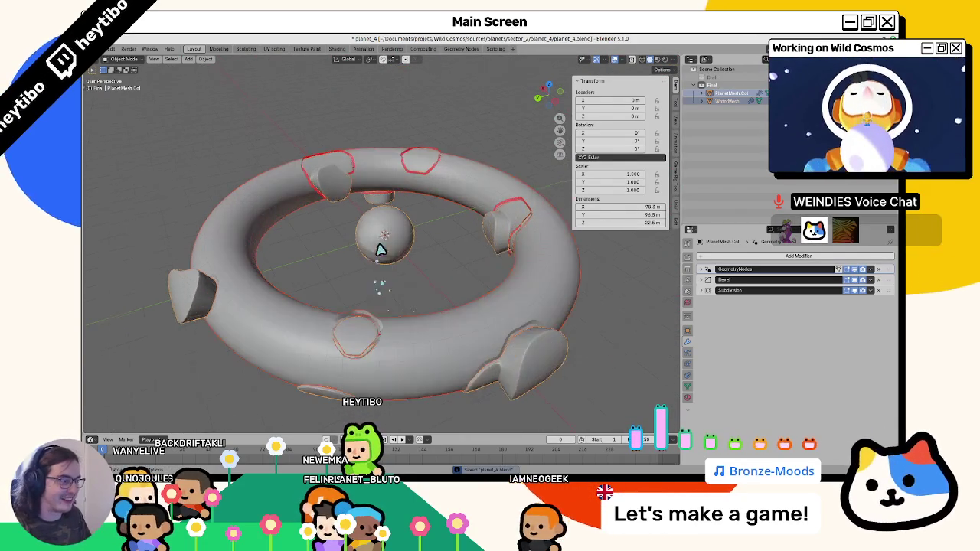
Export the torus planet as glTF over planet_4.glb, then bring up the Godot editor.
{"action": "left_click", "coordinate": [475, 274]}
{"action": "scroll", "coordinate": [460, 269], "scroll_direction": "down", "scroll_amount": 2}
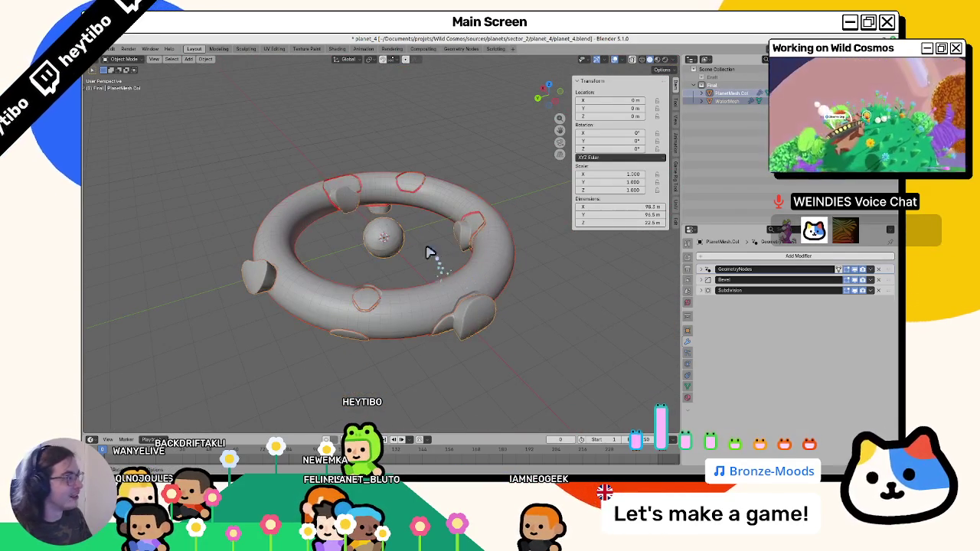
{"action": "left_click", "coordinate": [100, 49]}
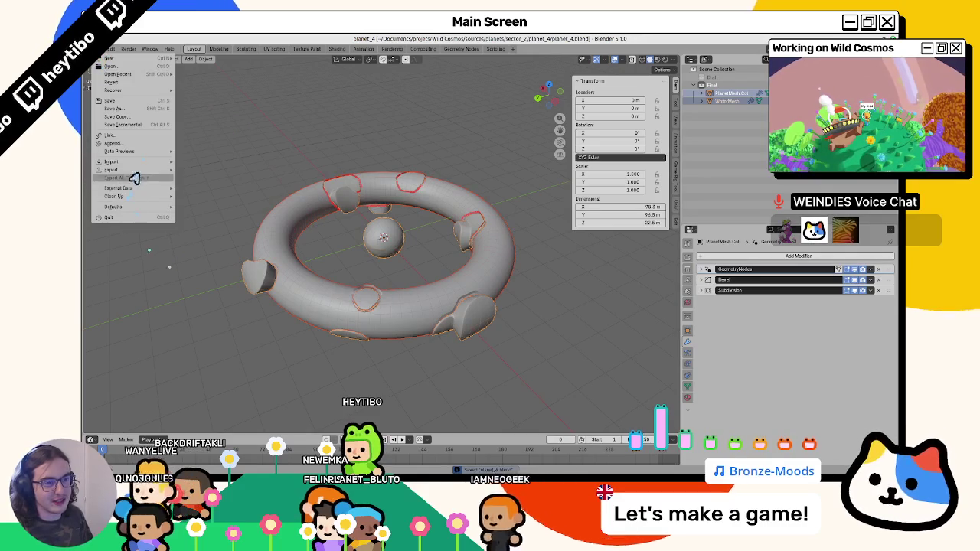
{"action": "mouse_move", "coordinate": [136, 169]}
{"action": "left_click", "coordinate": [227, 243]}
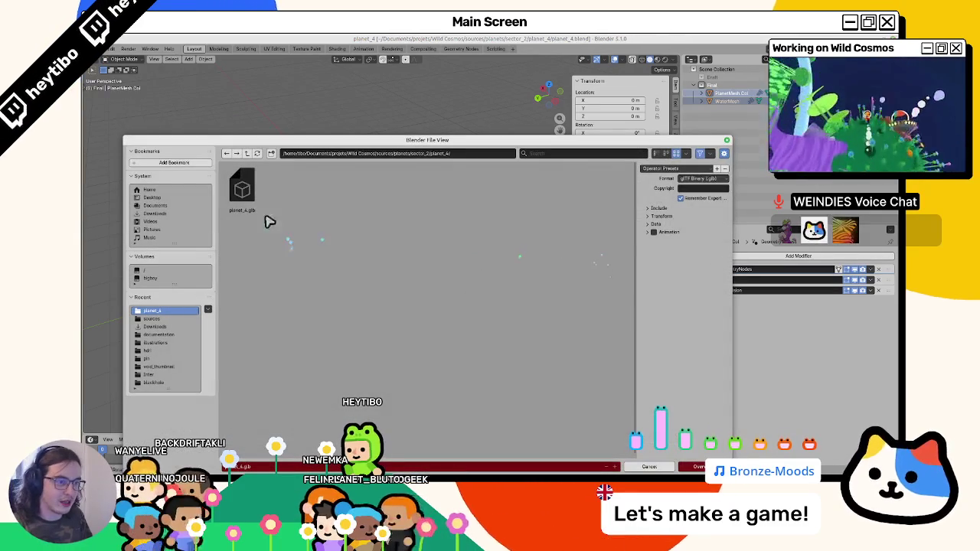
{"action": "double_click", "coordinate": [253, 201]}
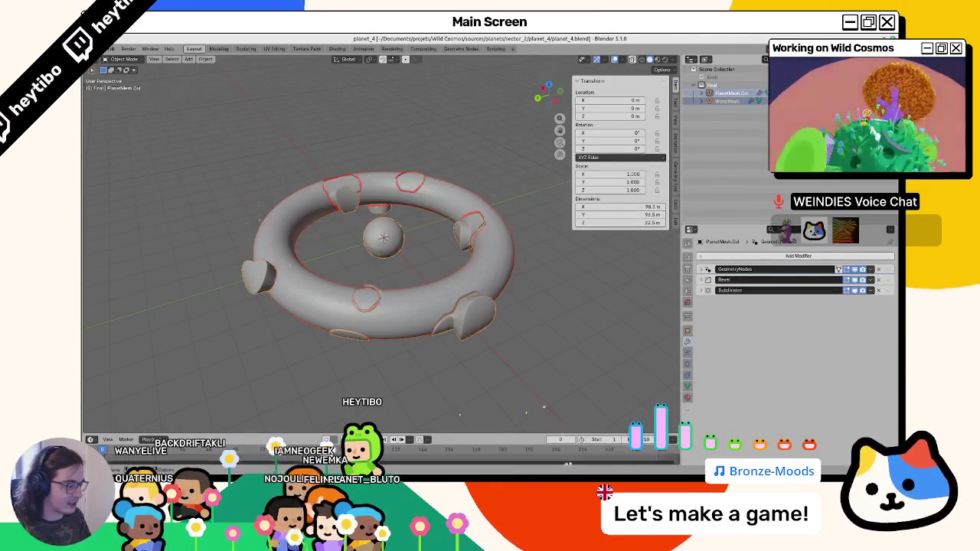
{"action": "mouse_move", "coordinate": [568, 464]}
{"action": "left_click", "coordinate": [544, 448]}
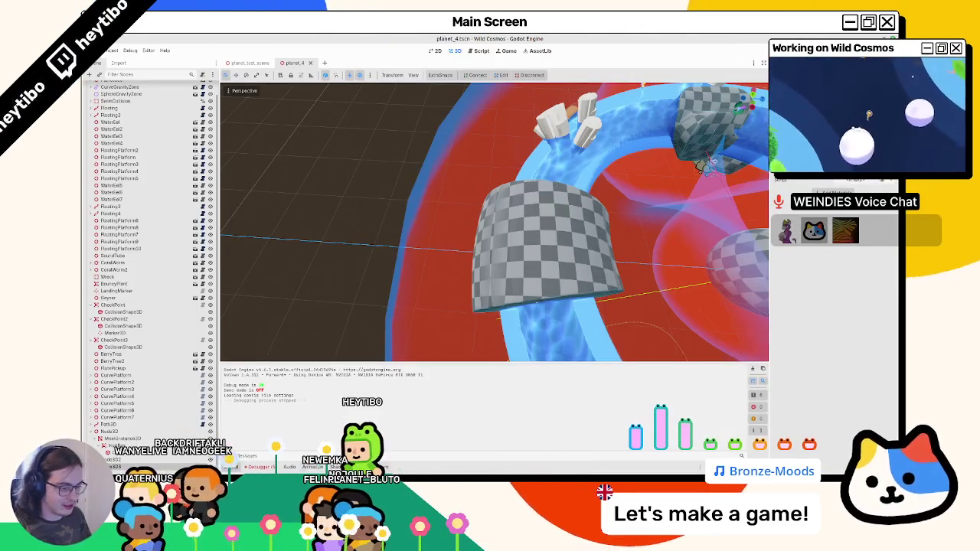
Show the FileSystem dock, inspect the reimported planet, and run the game with F5.
{"action": "key", "text": "alt+f"}
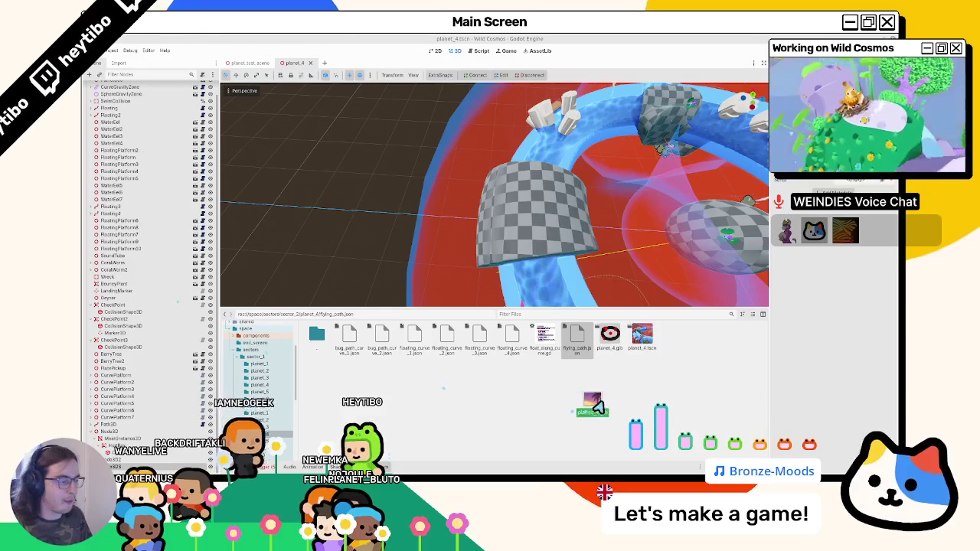
{"action": "mouse_move", "coordinate": [270, 164]}
{"action": "left_mouse_down"}
{"action": "mouse_move", "coordinate": [630, 216]}
{"action": "mouse_move", "coordinate": [597, 192]}
{"action": "mouse_move", "coordinate": [546, 176]}
{"action": "mouse_move", "coordinate": [484, 213]}
{"action": "mouse_move", "coordinate": [547, 212]}
{"action": "mouse_move", "coordinate": [508, 201]}
{"action": "mouse_move", "coordinate": [517, 282]}
{"action": "mouse_move", "coordinate": [462, 247]}
{"action": "mouse_move", "coordinate": [582, 197]}
{"action": "mouse_move", "coordinate": [531, 138]}
{"action": "mouse_move", "coordinate": [531, 212]}
{"action": "left_mouse_up"}
{"action": "key", "text": "F5"}
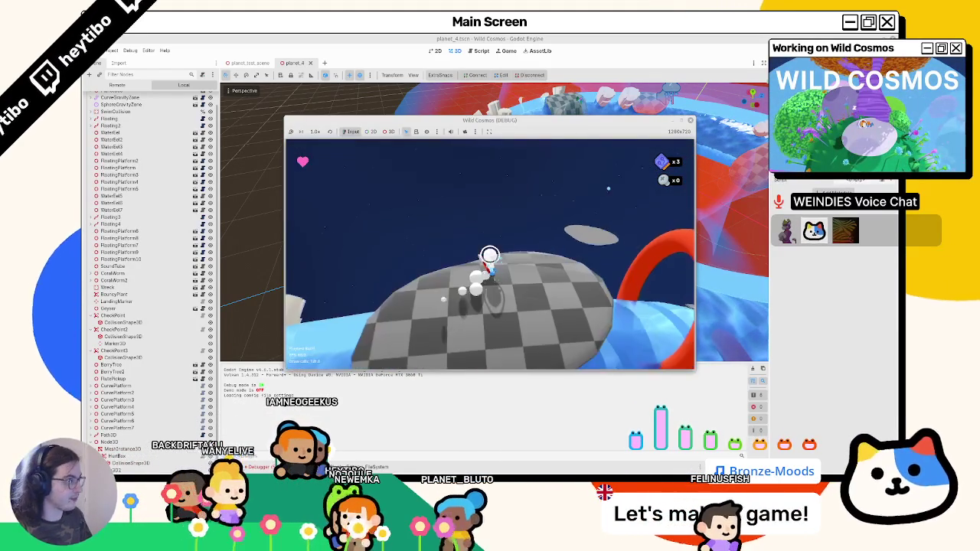
Stop the running game with F8 and orbit the 3D view around the ring and dome.
{"action": "key", "text": "F8"}
{"action": "mouse_move", "coordinate": [404, 222]}
{"action": "left_mouse_down"}
{"action": "mouse_move", "coordinate": [525, 212]}
{"action": "mouse_move", "coordinate": [440, 268]}
{"action": "mouse_move", "coordinate": [349, 242]}
{"action": "left_mouse_up"}
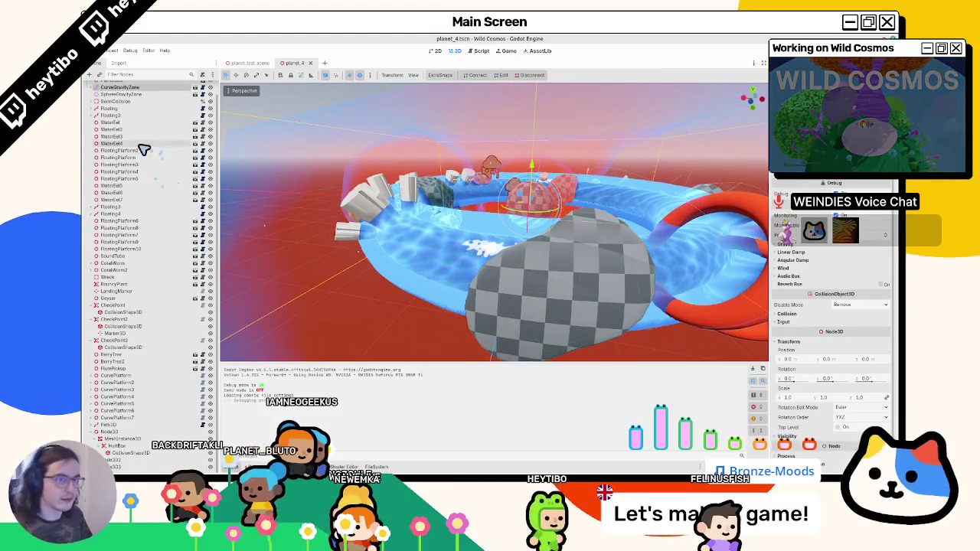
{"action": "scroll", "coordinate": [129, 146], "scroll_direction": "up", "scroll_amount": 1}
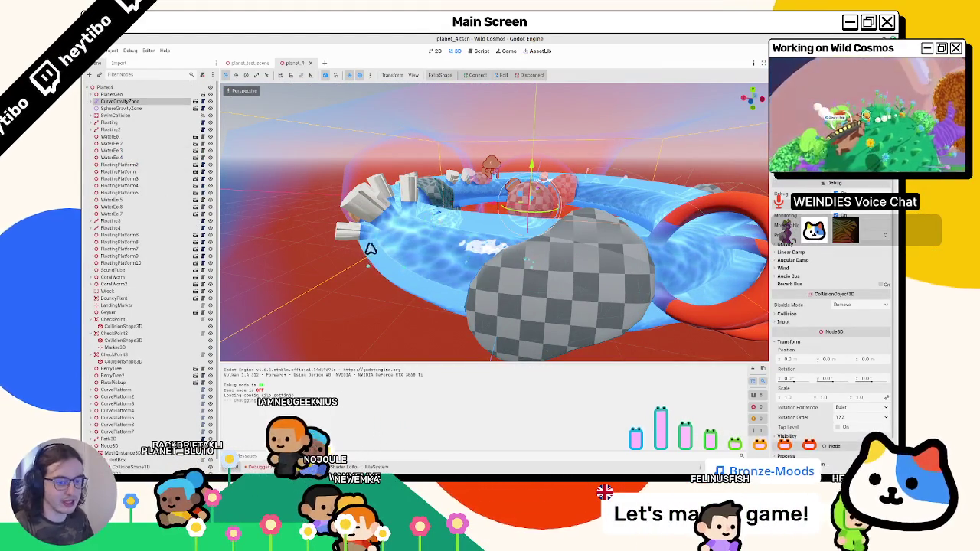
{"action": "mouse_move", "coordinate": [370, 249]}
{"action": "left_mouse_down"}
{"action": "mouse_move", "coordinate": [553, 278]}
{"action": "mouse_move", "coordinate": [376, 260]}
{"action": "mouse_move", "coordinate": [398, 298]}
{"action": "mouse_move", "coordinate": [556, 224]}
{"action": "mouse_move", "coordinate": [516, 237]}
{"action": "mouse_move", "coordinate": [516, 267]}
{"action": "mouse_move", "coordinate": [551, 270]}
{"action": "mouse_move", "coordinate": [437, 263]}
{"action": "mouse_move", "coordinate": [647, 435]}
{"action": "left_mouse_up"}
Look at the Blender level-design whiteboard, then return to the Godot planet_4 scene.
{"action": "key", "text": "alt+Tab"}
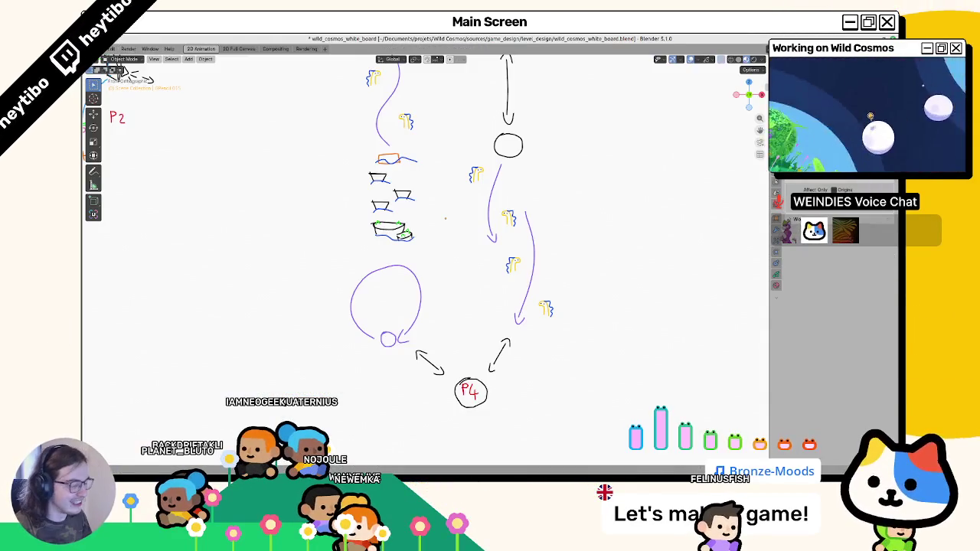
{"action": "left_click", "coordinate": [622, 454]}
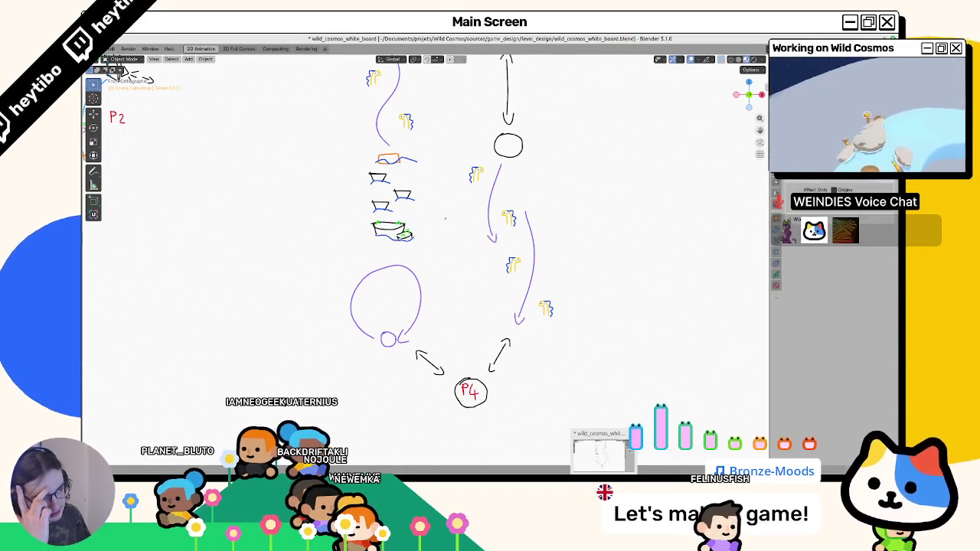
{"action": "key", "text": "alt+Tab"}
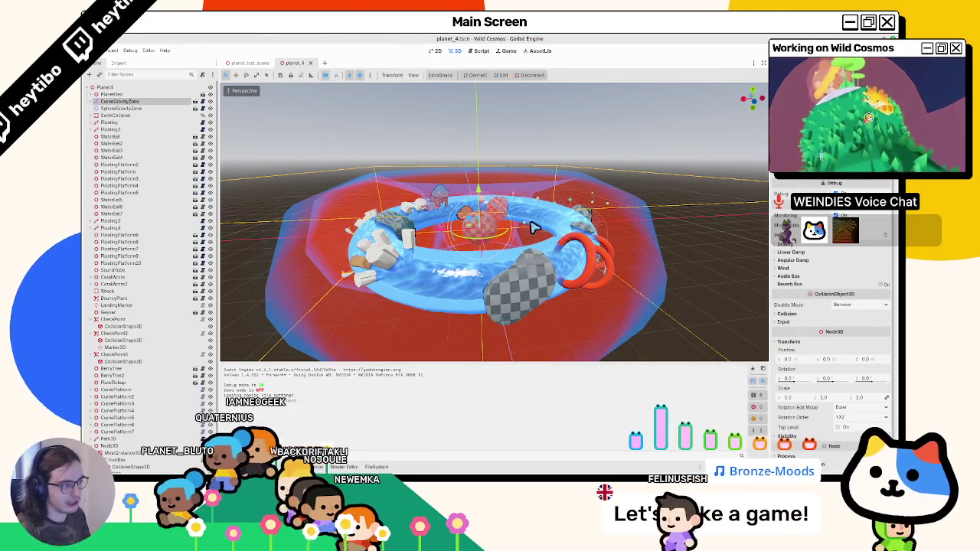
{"action": "mouse_move", "coordinate": [265, 261]}
{"action": "left_mouse_down"}
{"action": "mouse_move", "coordinate": [427, 302]}
{"action": "mouse_move", "coordinate": [573, 310]}
{"action": "mouse_move", "coordinate": [534, 220]}
{"action": "mouse_move", "coordinate": [492, 227]}
{"action": "mouse_move", "coordinate": [416, 201]}
{"action": "left_mouse_up"}
{"action": "scroll", "coordinate": [534, 220], "scroll_direction": "up", "scroll_amount": 4}
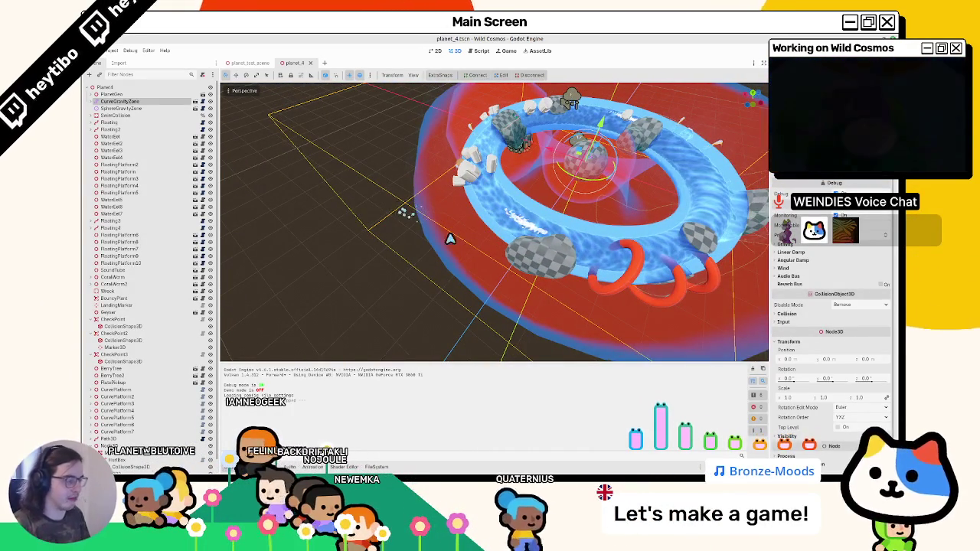
{"action": "mouse_move", "coordinate": [451, 239]}
{"action": "left_mouse_down"}
{"action": "mouse_move", "coordinate": [512, 314]}
{"action": "mouse_move", "coordinate": [532, 281]}
{"action": "mouse_move", "coordinate": [439, 273]}
{"action": "mouse_move", "coordinate": [405, 286]}
{"action": "mouse_move", "coordinate": [467, 294]}
{"action": "mouse_move", "coordinate": [492, 269]}
{"action": "mouse_move", "coordinate": [461, 322]}
{"action": "mouse_move", "coordinate": [530, 251]}
{"action": "left_mouse_up"}
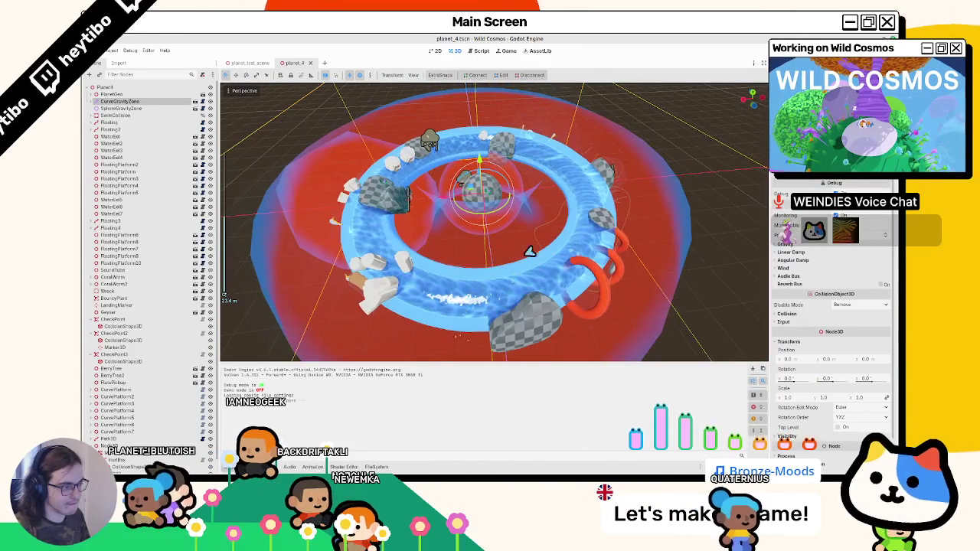
{"action": "mouse_move", "coordinate": [413, 278]}
{"action": "left_mouse_down"}
{"action": "mouse_move", "coordinate": [466, 278]}
{"action": "mouse_move", "coordinate": [425, 256]}
{"action": "mouse_move", "coordinate": [355, 258]}
{"action": "left_mouse_up"}
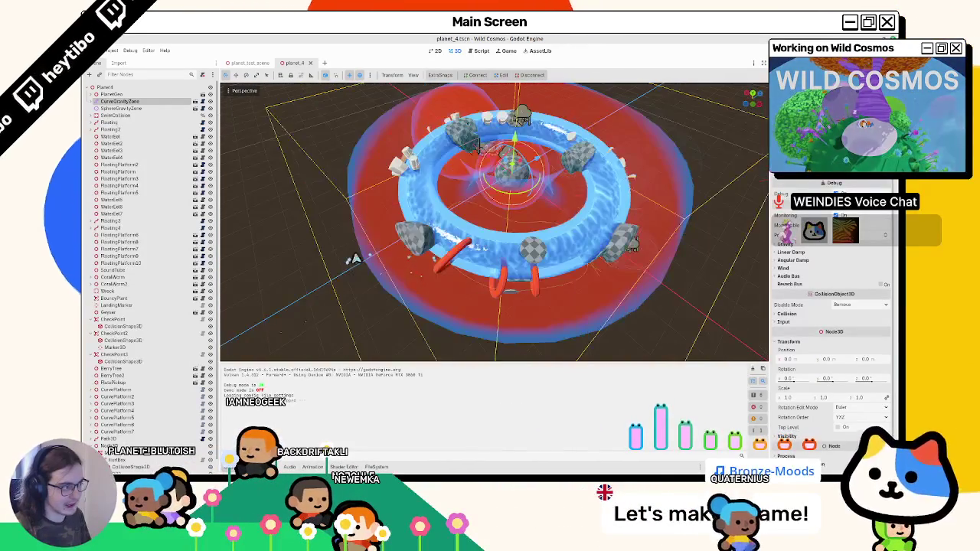
{"action": "left_click_drag", "start_coordinate": [559, 243], "coordinate": [466, 164]}
{"action": "scroll", "coordinate": [596, 246], "scroll_direction": "down", "scroll_amount": 3}
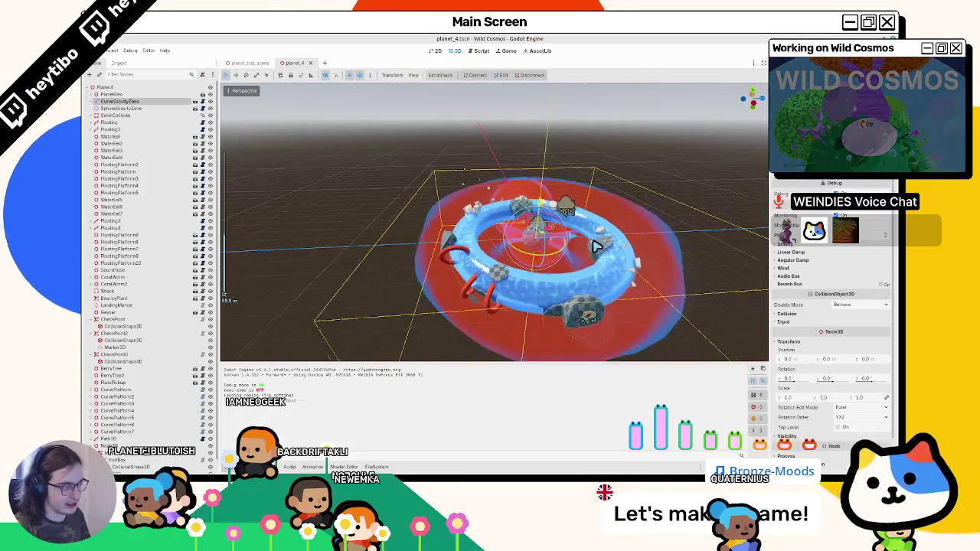
{"action": "scroll", "coordinate": [514, 245], "scroll_direction": "up", "scroll_amount": 3}
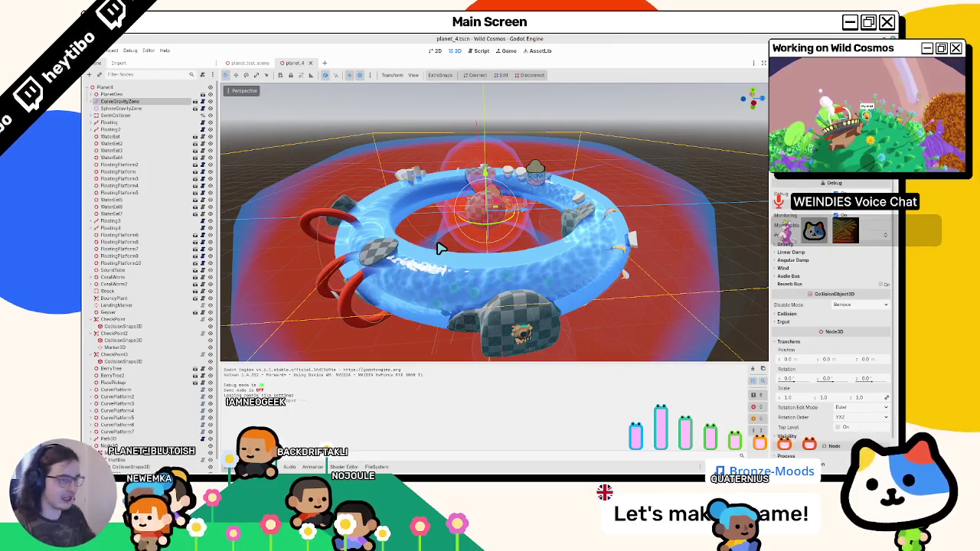
Select the Planet4 node and try several rotations, undoing each with Ctrl+Z.
{"action": "left_click", "coordinate": [112, 87]}
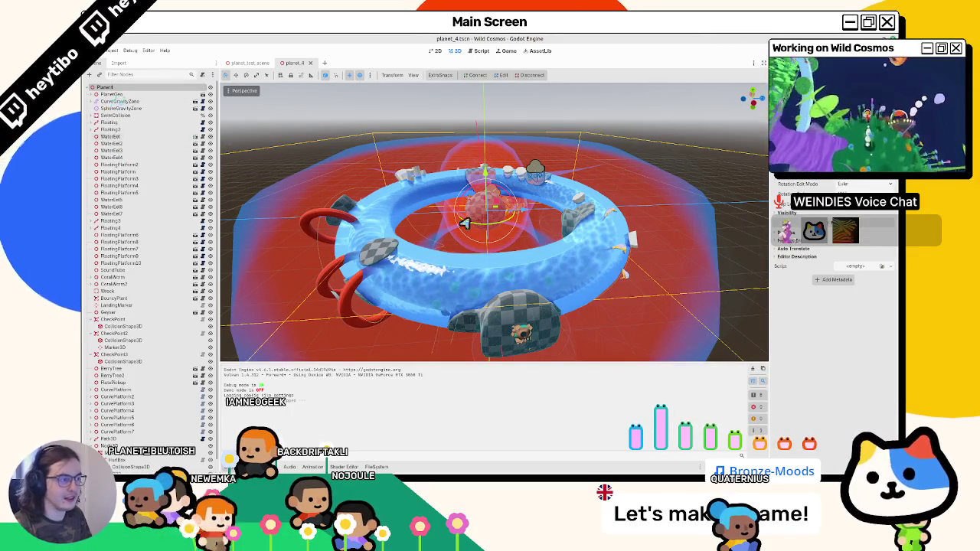
{"action": "mouse_move", "coordinate": [473, 226]}
{"action": "left_mouse_down"}
{"action": "mouse_move", "coordinate": [514, 131]}
{"action": "mouse_move", "coordinate": [611, 182]}
{"action": "left_mouse_up"}
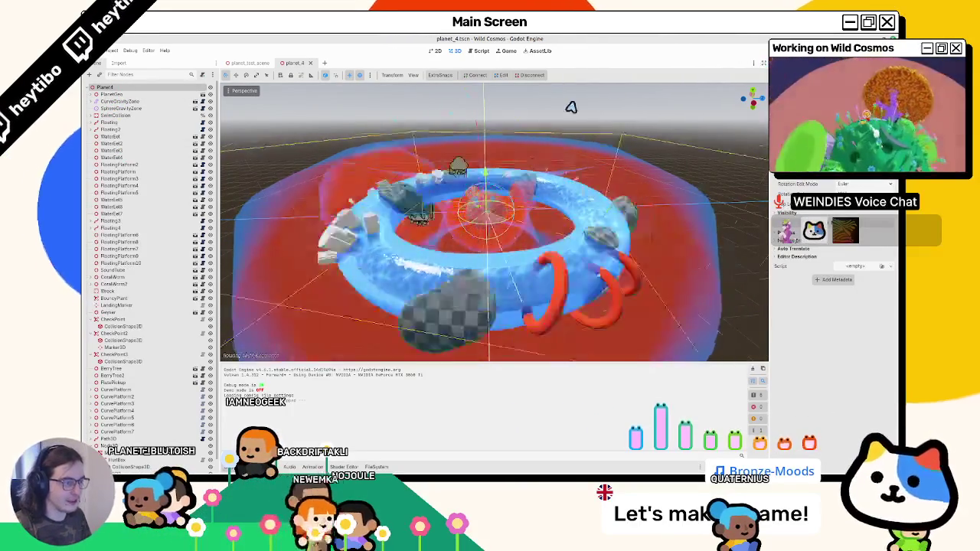
{"action": "left_click_drag", "start_coordinate": [571, 107], "coordinate": [421, 359]}
{"action": "mouse_move", "coordinate": [593, 198]}
{"action": "left_mouse_down"}
{"action": "mouse_move", "coordinate": [317, 284]}
{"action": "mouse_move", "coordinate": [618, 361]}
{"action": "mouse_move", "coordinate": [472, 61]}
{"action": "left_mouse_up"}
{"action": "key", "text": "ctrl+z"}
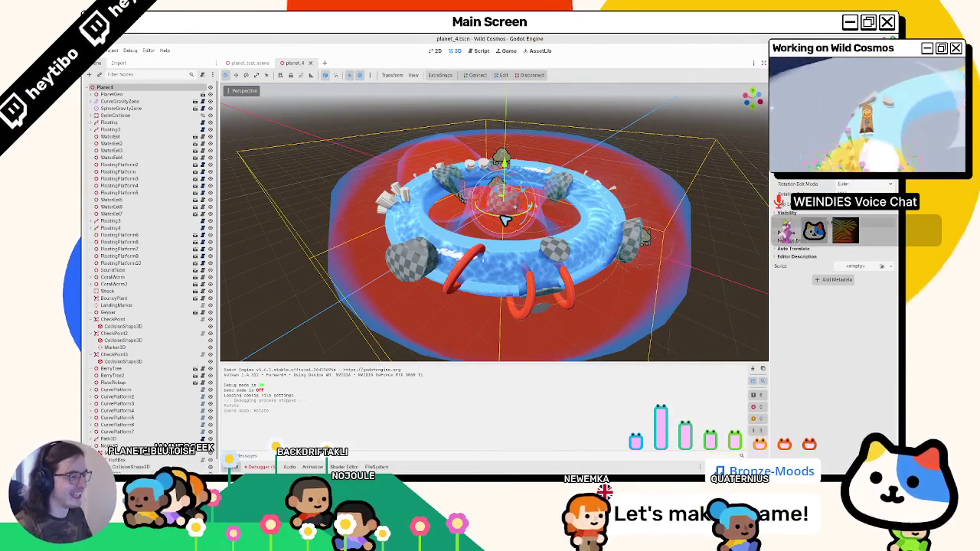
{"action": "left_click_drag", "start_coordinate": [550, 116], "coordinate": [472, 328]}
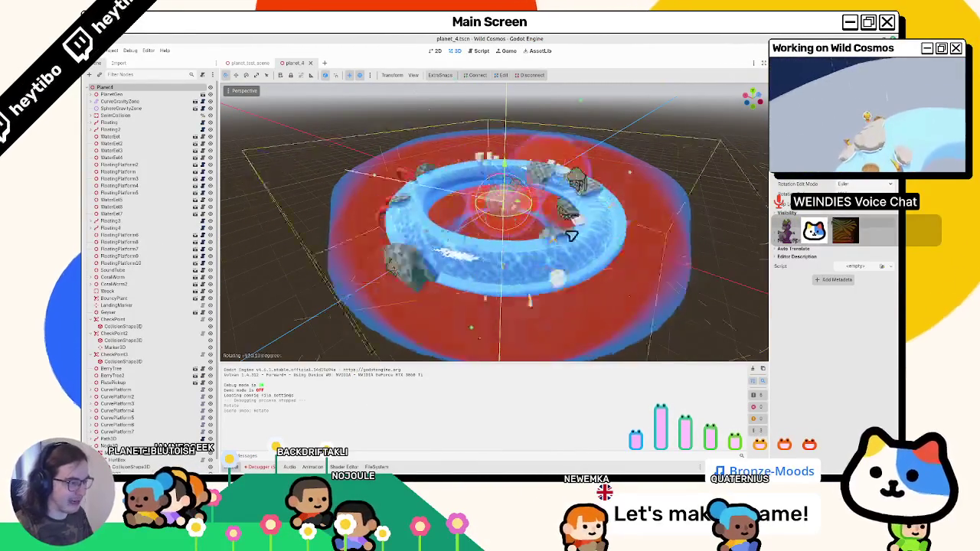
{"action": "left_click_drag", "start_coordinate": [571, 100], "coordinate": [536, 154]}
{"action": "key", "text": "ctrl+z"}
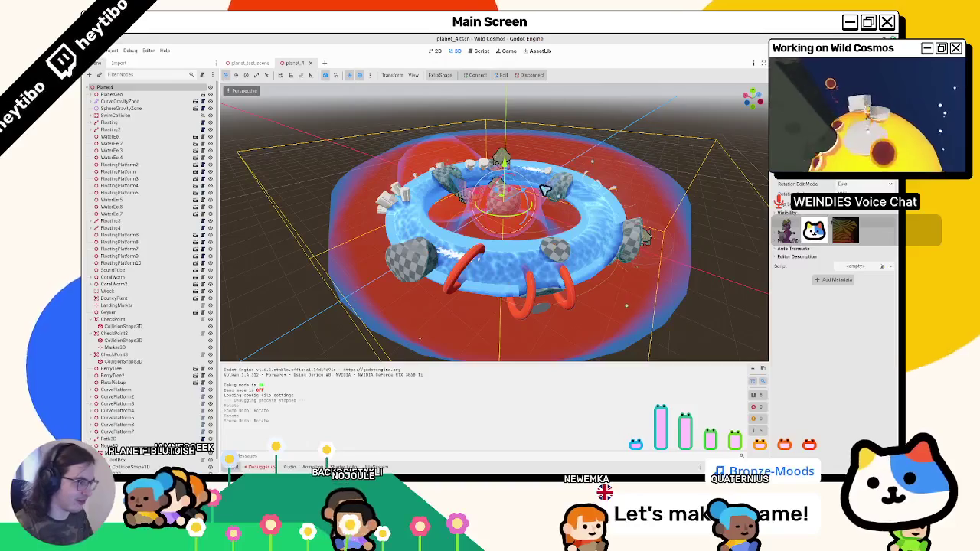
{"action": "mouse_move", "coordinate": [515, 188]}
{"action": "left_mouse_down"}
{"action": "mouse_move", "coordinate": [498, 215]}
{"action": "mouse_move", "coordinate": [615, 234]}
{"action": "mouse_move", "coordinate": [526, 251]}
{"action": "left_mouse_up"}
{"action": "key", "text": "ctrl+z"}
Try another tilt of the ring and orbit the view to look down onto it.
{"action": "scroll", "coordinate": [453, 214], "scroll_direction": "up", "scroll_amount": 3}
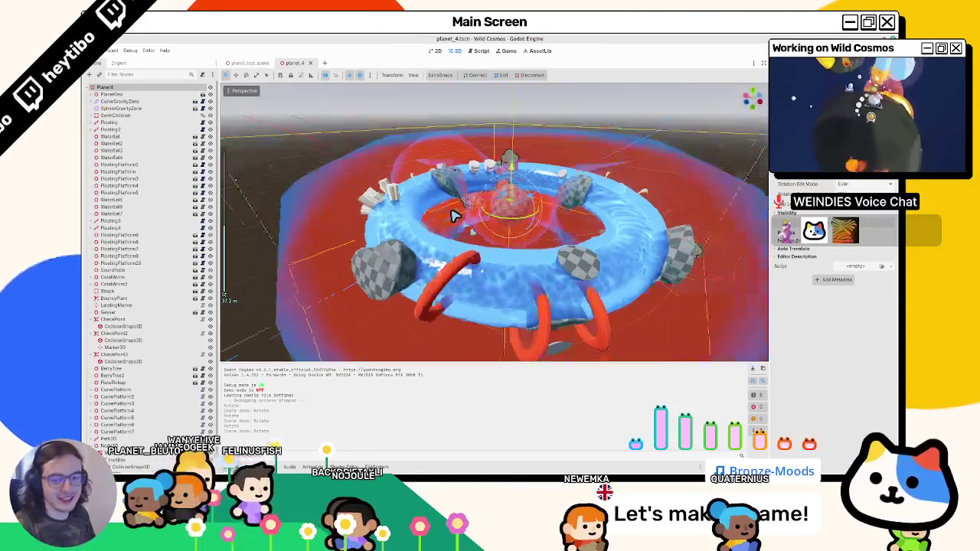
{"action": "scroll", "coordinate": [467, 221], "scroll_direction": "down", "scroll_amount": 5}
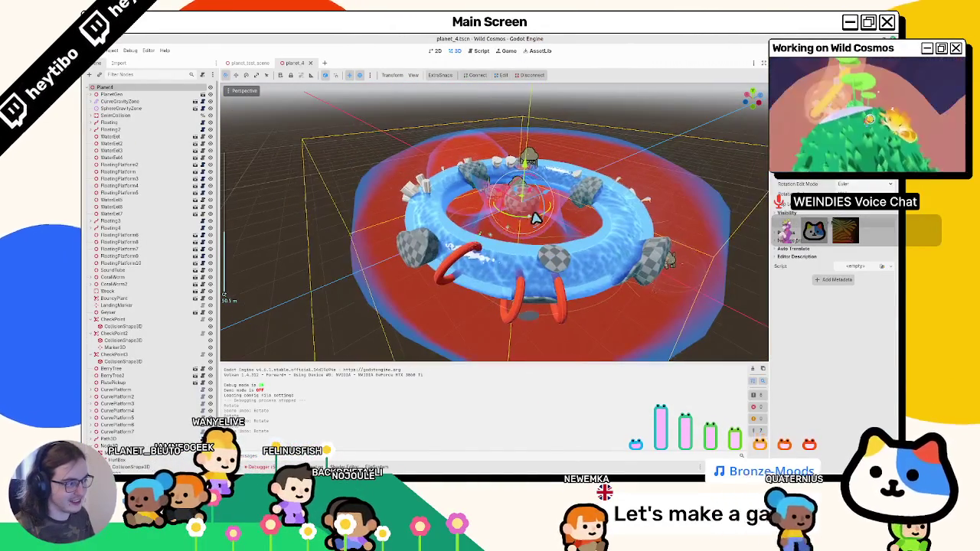
{"action": "mouse_move", "coordinate": [532, 220]}
{"action": "left_mouse_down"}
{"action": "mouse_move", "coordinate": [551, 245]}
{"action": "mouse_move", "coordinate": [458, 232]}
{"action": "mouse_move", "coordinate": [509, 213]}
{"action": "mouse_move", "coordinate": [496, 217]}
{"action": "left_mouse_up"}
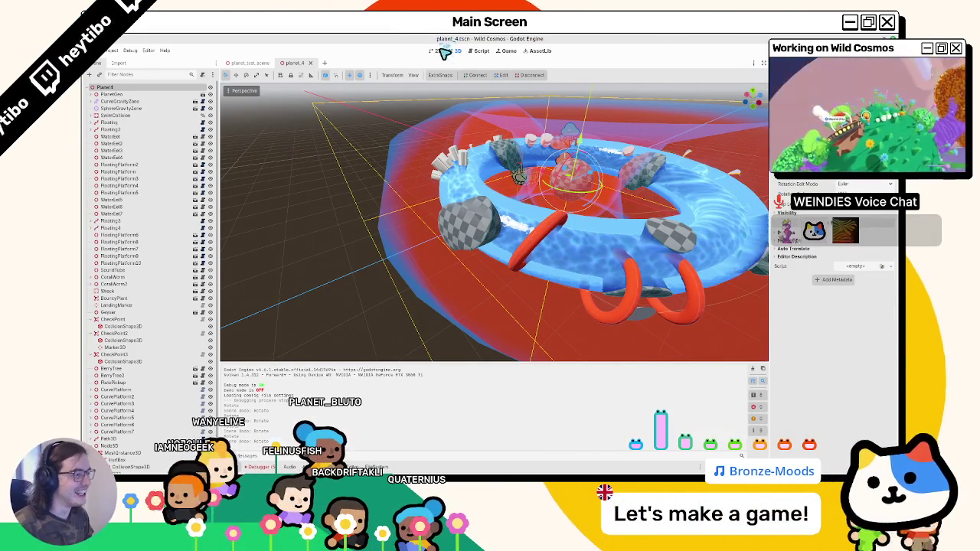
{"action": "mouse_move", "coordinate": [492, 164]}
{"action": "left_mouse_down"}
{"action": "mouse_move", "coordinate": [466, 214]}
{"action": "mouse_move", "coordinate": [306, 222]}
{"action": "left_mouse_up"}
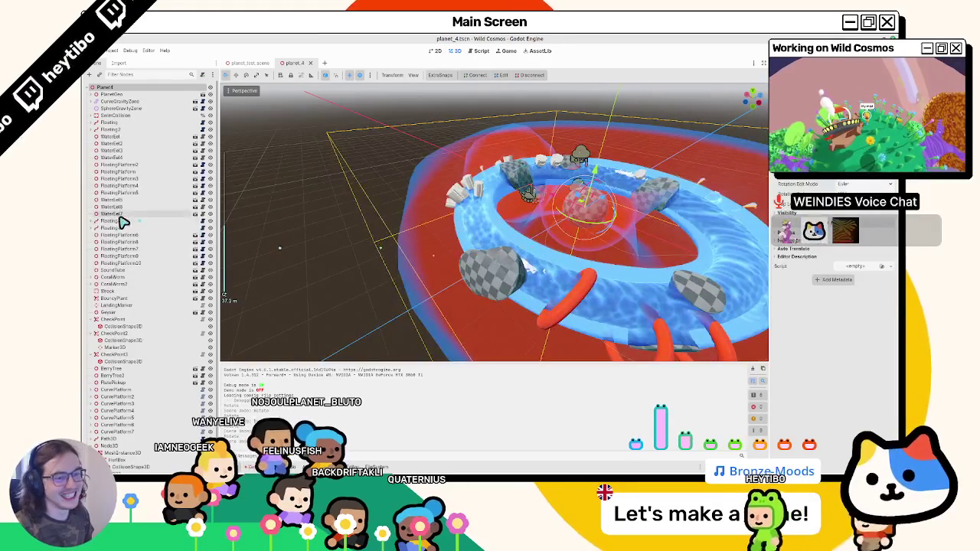
{"action": "scroll", "coordinate": [122, 219], "scroll_direction": "down", "scroll_amount": 1}
{"action": "scroll", "coordinate": [143, 328], "scroll_direction": "up", "scroll_amount": 1}
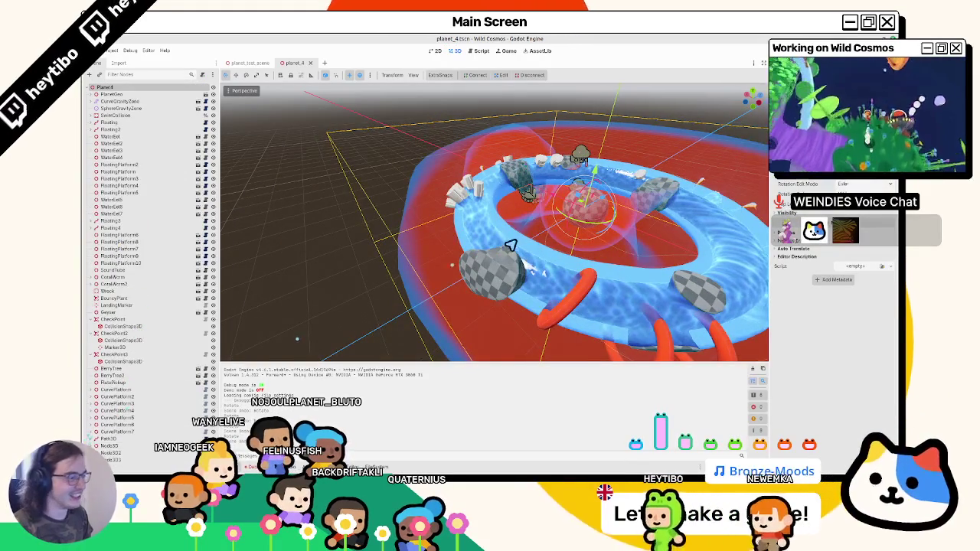
{"action": "mouse_move", "coordinate": [475, 261]}
{"action": "left_mouse_down"}
{"action": "mouse_move", "coordinate": [502, 226]}
{"action": "mouse_move", "coordinate": [493, 175]}
{"action": "mouse_move", "coordinate": [500, 138]}
{"action": "mouse_move", "coordinate": [494, 212]}
{"action": "mouse_move", "coordinate": [466, 190]}
{"action": "mouse_move", "coordinate": [488, 160]}
{"action": "mouse_move", "coordinate": [480, 210]}
{"action": "mouse_move", "coordinate": [434, 212]}
{"action": "mouse_move", "coordinate": [506, 219]}
{"action": "left_mouse_up"}
{"action": "mouse_move", "coordinate": [523, 364]}
{"action": "left_mouse_down"}
{"action": "mouse_move", "coordinate": [486, 298]}
{"action": "mouse_move", "coordinate": [473, 340]}
{"action": "left_mouse_up"}
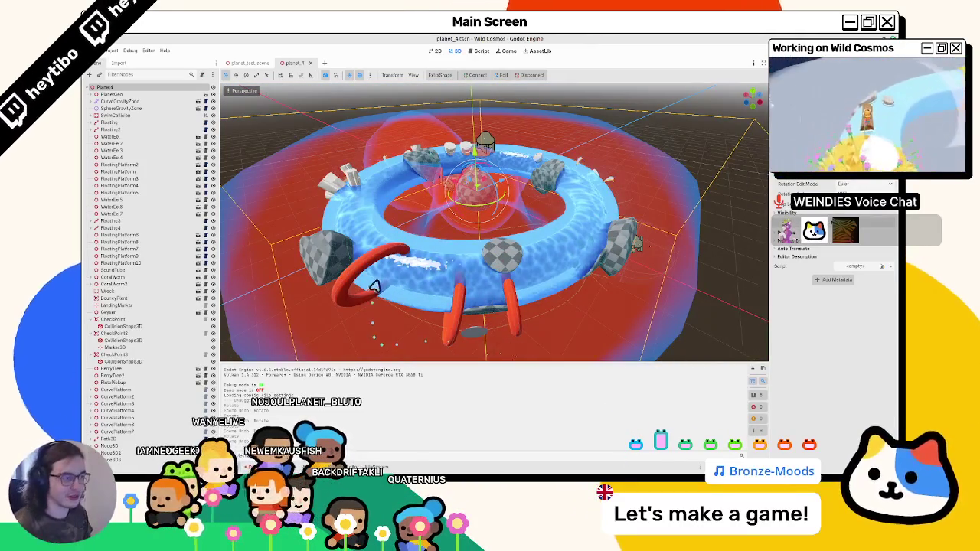
{"action": "left_click_drag", "start_coordinate": [366, 288], "coordinate": [351, 304]}
In Blender, fill the raised torus patch with white on the River attribute in Vertex Paint.
{"action": "key", "text": "alt+Tab"}
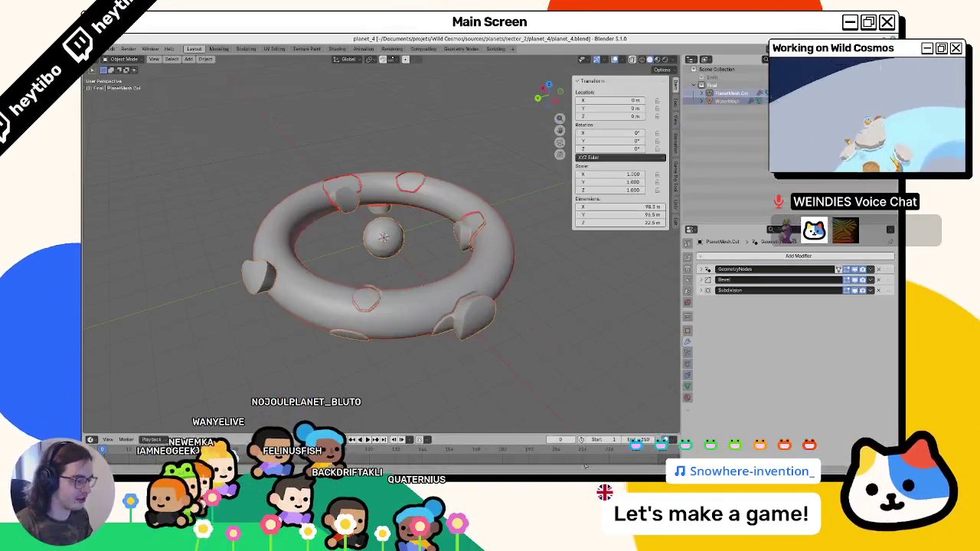
{"action": "left_click_drag", "start_coordinate": [544, 302], "coordinate": [452, 306]}
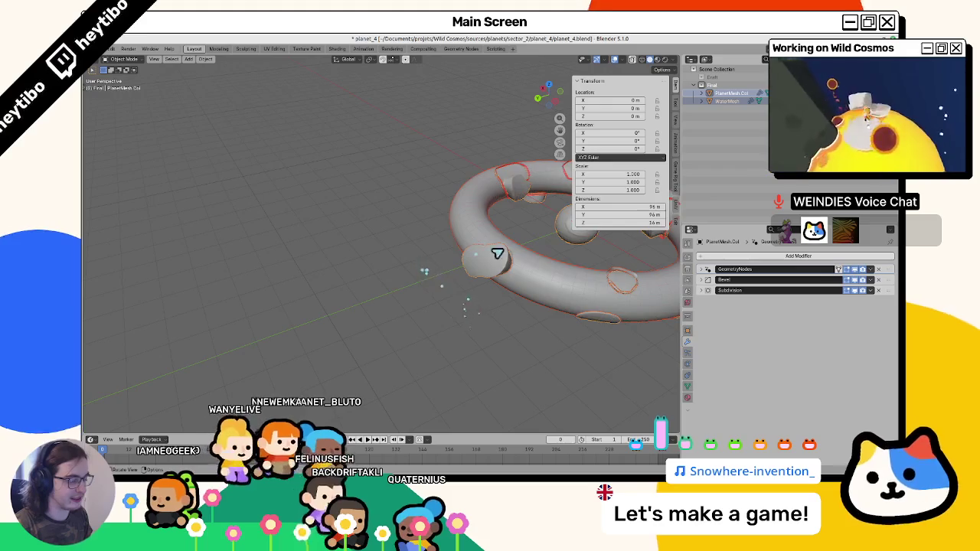
{"action": "scroll", "coordinate": [497, 257], "scroll_direction": "up", "scroll_amount": 5}
{"action": "key", "text": "Tab"}
{"action": "scroll", "coordinate": [395, 302], "scroll_direction": "down", "scroll_amount": 5}
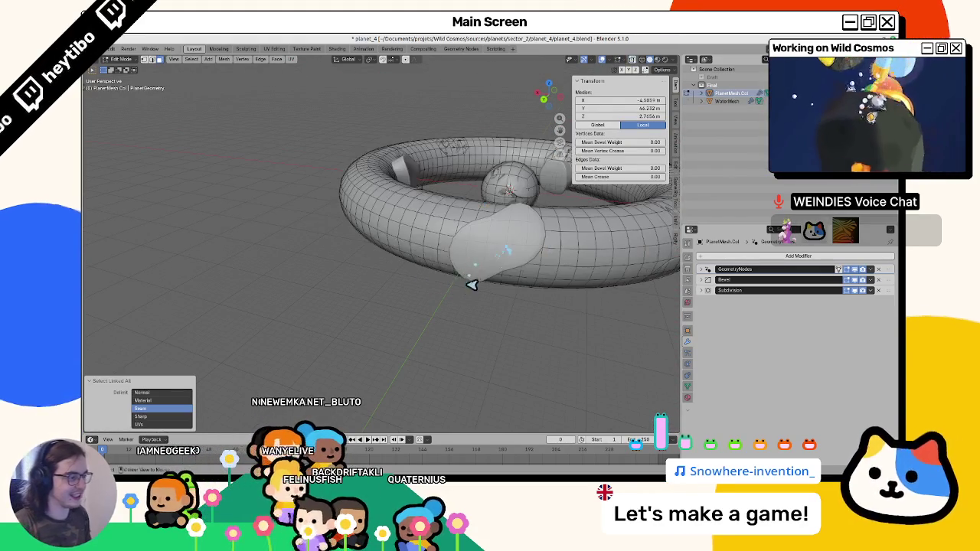
{"action": "key", "text": "ctrl+Tab"}
{"action": "left_click", "coordinate": [433, 220]}
{"action": "key", "text": "shift+k"}
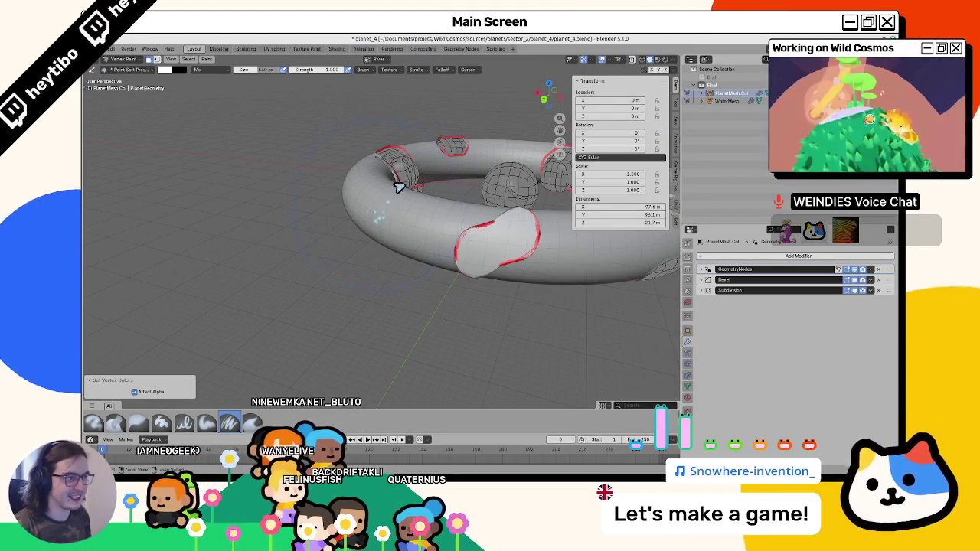
{"action": "key", "text": "ctrl+z"}
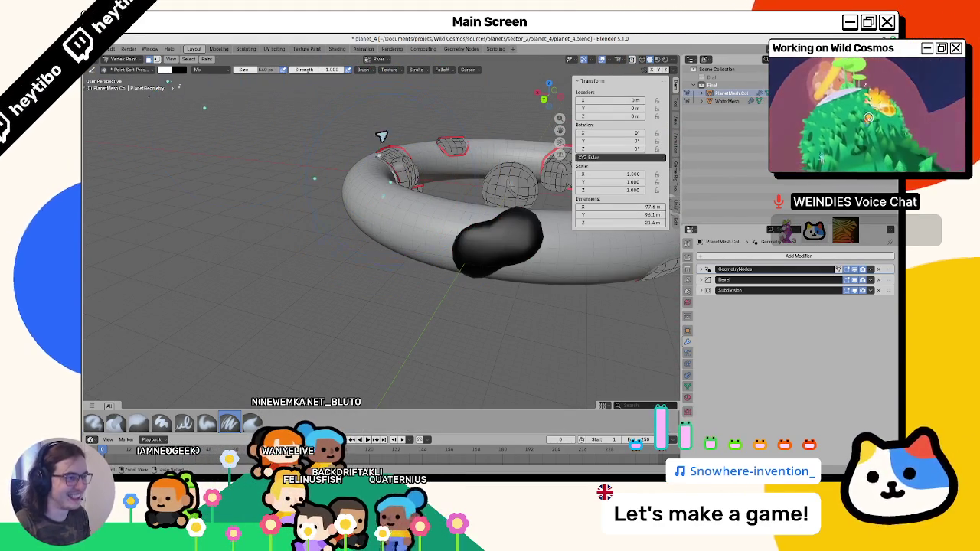
{"action": "key", "text": "shift+k"}
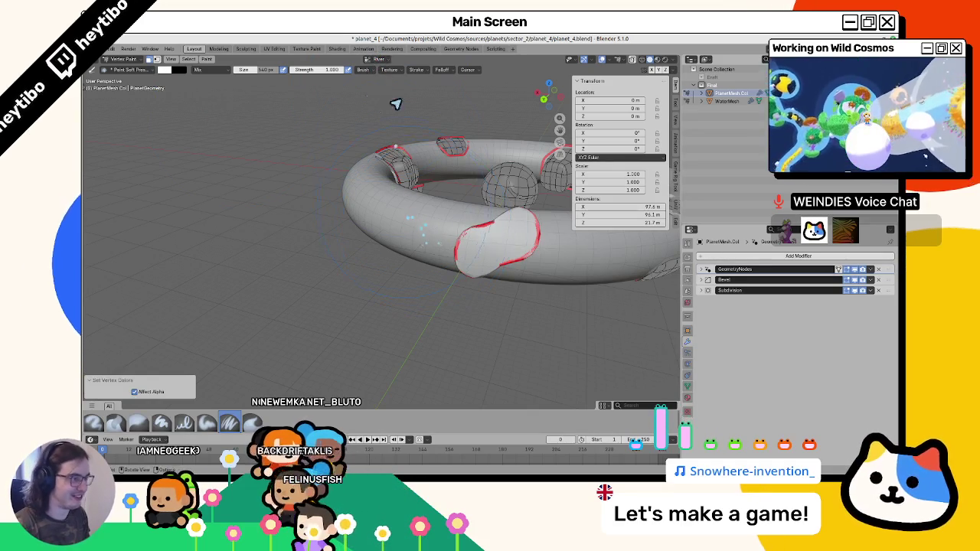
Fill the patch black on the Layer1 attribute, keep the brush black, and return to Edit Mode.
{"action": "left_click", "coordinate": [371, 59]}
{"action": "left_click", "coordinate": [360, 84]}
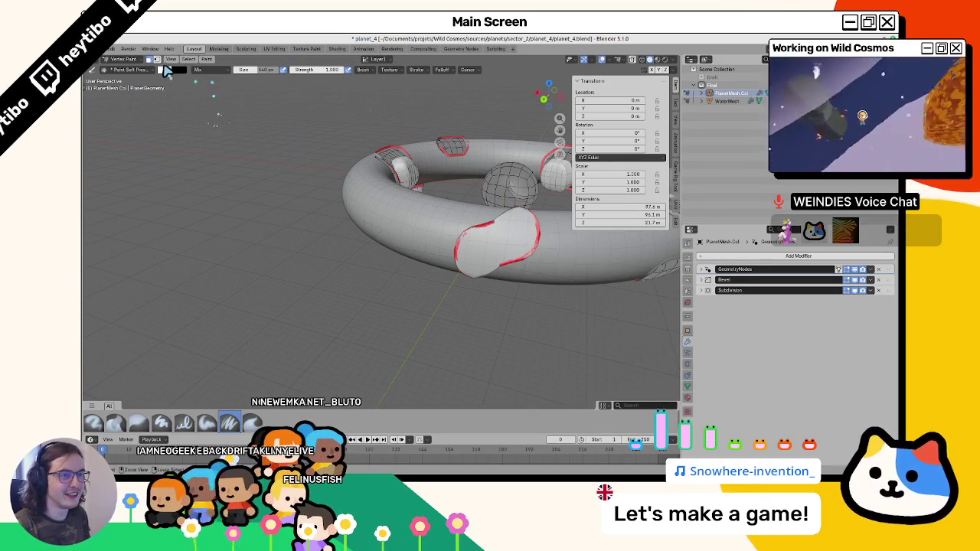
{"action": "left_click", "coordinate": [167, 70]}
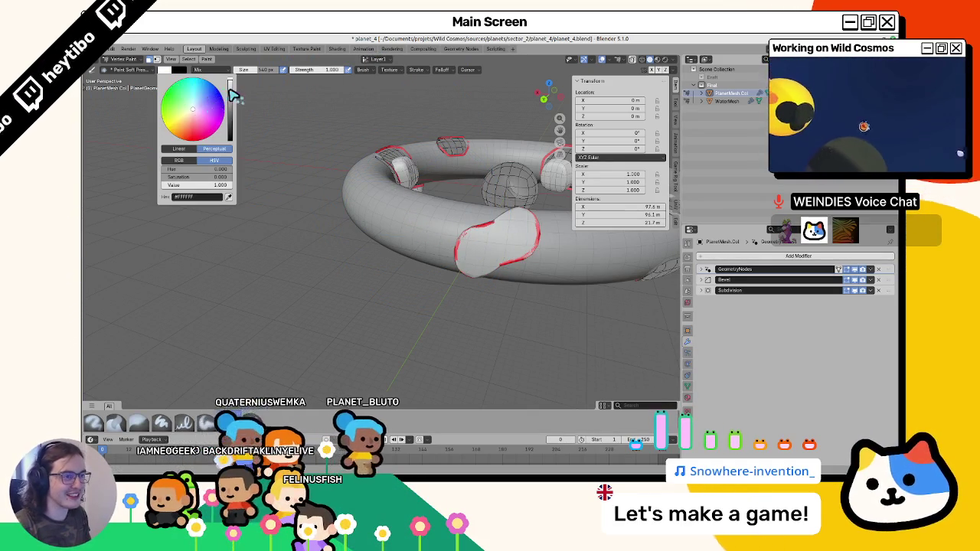
{"action": "left_click_drag", "start_coordinate": [232, 93], "coordinate": [252, 160]}
{"action": "key", "text": "shift+k"}
{"action": "mouse_move", "coordinate": [450, 218]}
{"action": "left_mouse_down"}
{"action": "mouse_move", "coordinate": [411, 179]}
{"action": "mouse_move", "coordinate": [400, 203]}
{"action": "mouse_move", "coordinate": [352, 228]}
{"action": "mouse_move", "coordinate": [454, 213]}
{"action": "mouse_move", "coordinate": [345, 88]}
{"action": "left_mouse_up"}
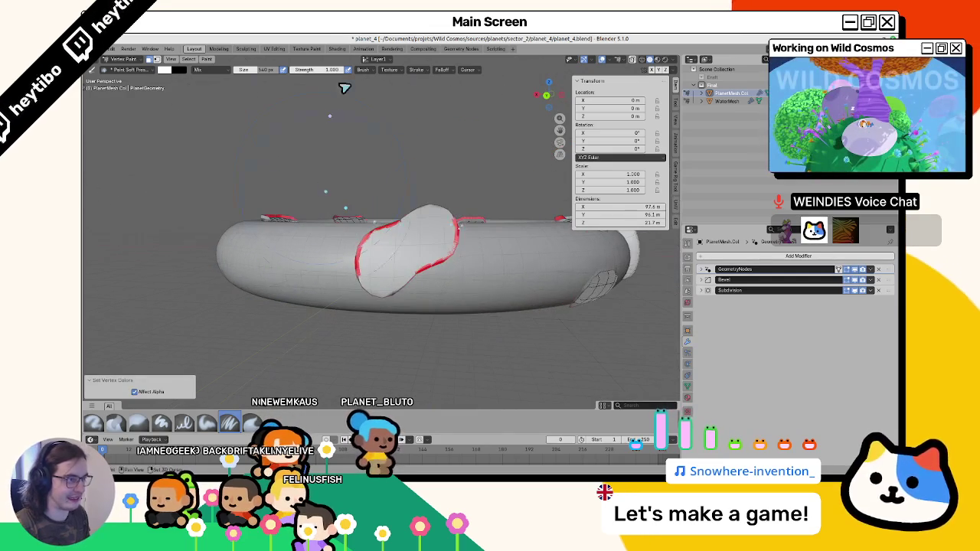
{"action": "left_click", "coordinate": [381, 62]}
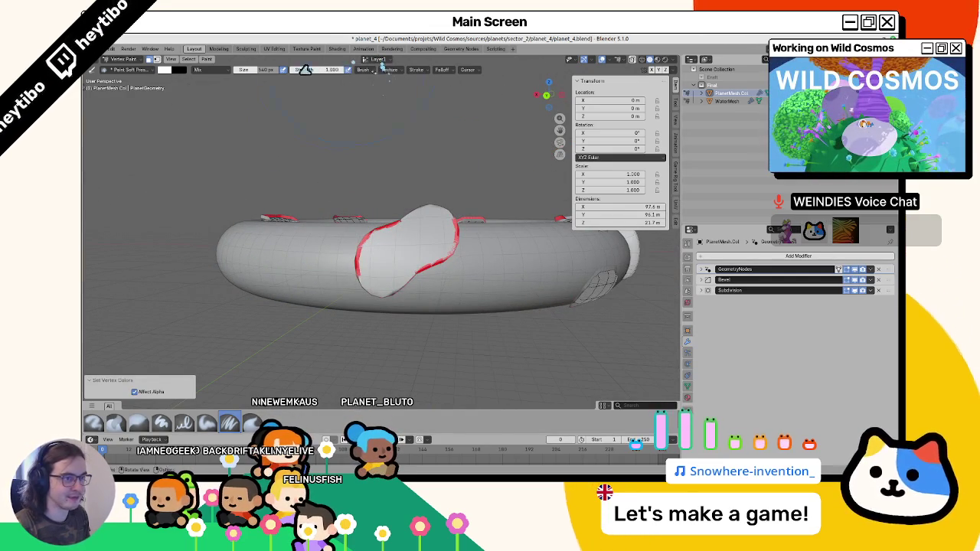
{"action": "left_click", "coordinate": [163, 70]}
{"action": "left_click_drag", "start_coordinate": [234, 85], "coordinate": [233, 139]}
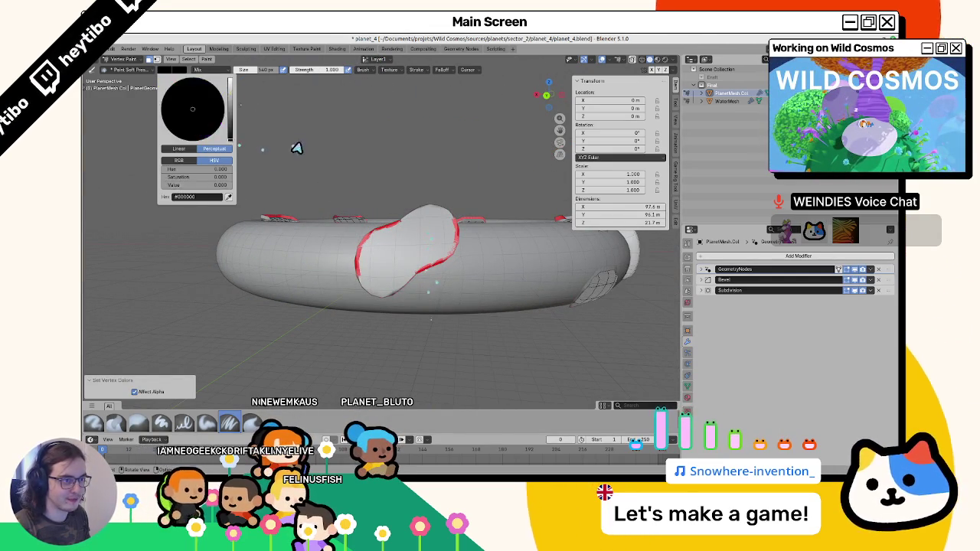
{"action": "mouse_move", "coordinate": [339, 167]}
{"action": "left_mouse_down"}
{"action": "mouse_move", "coordinate": [422, 232]}
{"action": "mouse_move", "coordinate": [407, 261]}
{"action": "mouse_move", "coordinate": [354, 259]}
{"action": "left_mouse_up"}
{"action": "key", "text": "Tab"}
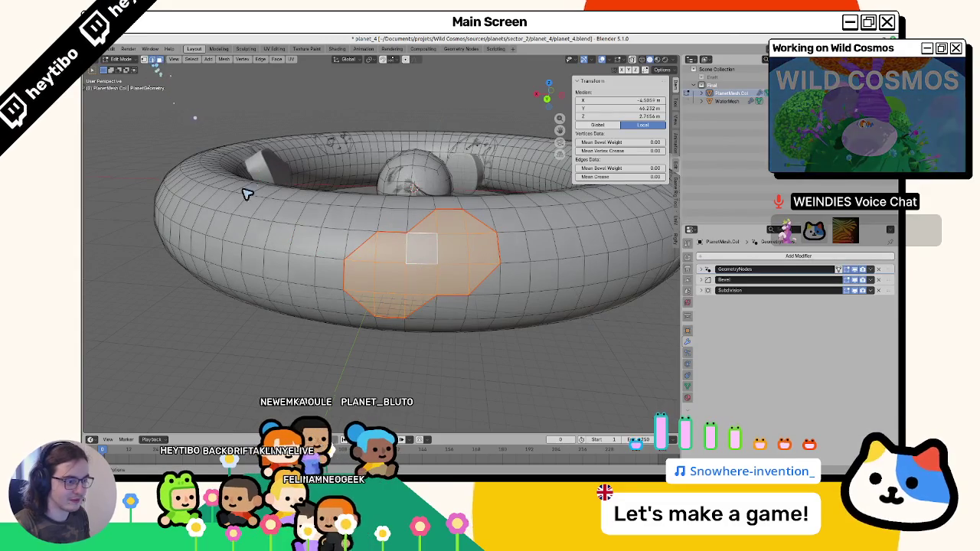
Delete the edge loop around the patch and clear the seams from the neighbouring edges.
{"action": "left_click", "coordinate": [372, 245]}
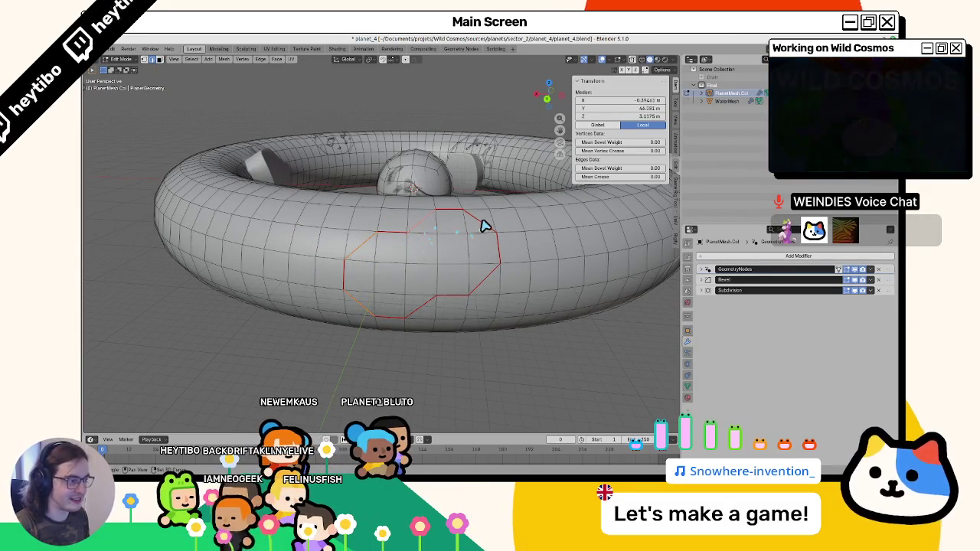
{"action": "key", "text": "x"}
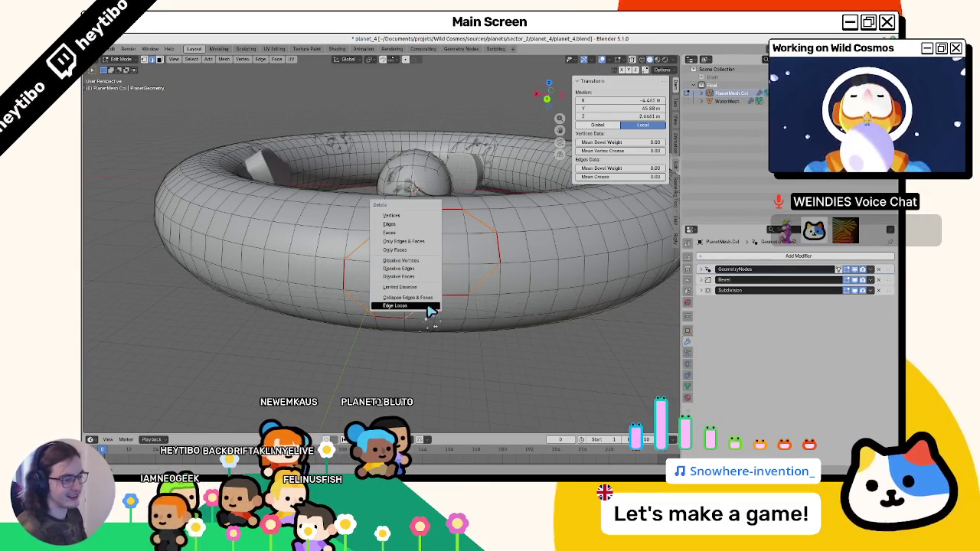
{"action": "left_click", "coordinate": [431, 307]}
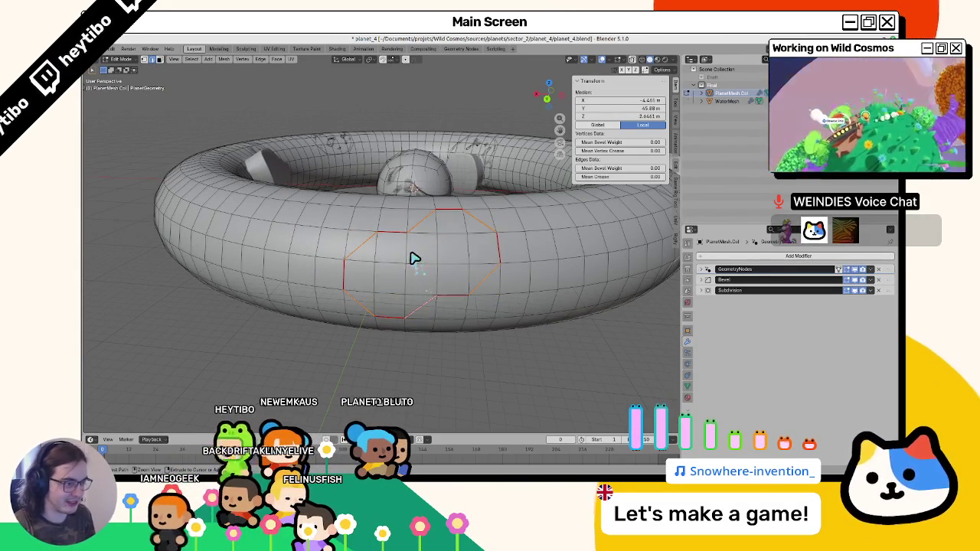
{"action": "left_click", "coordinate": [384, 318]}
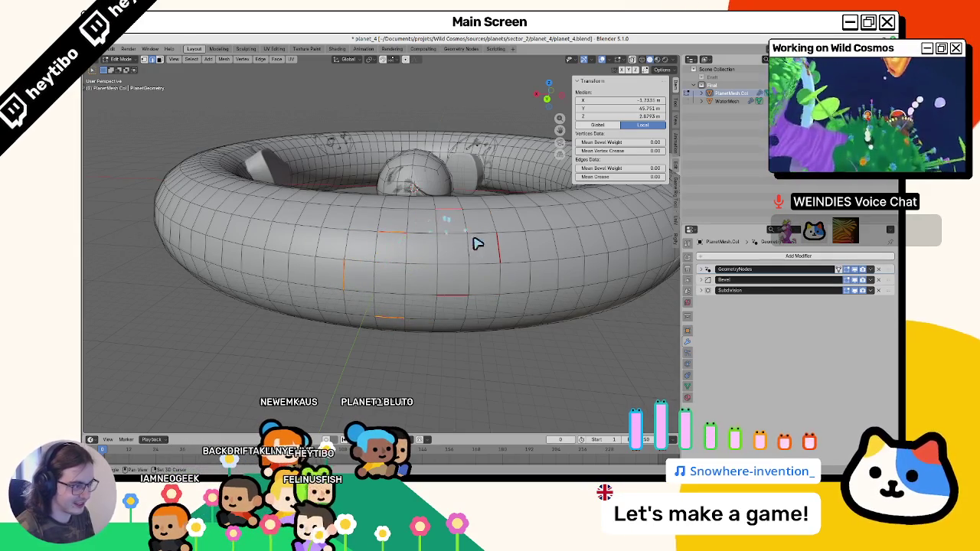
{"action": "right_click", "coordinate": [454, 298]}
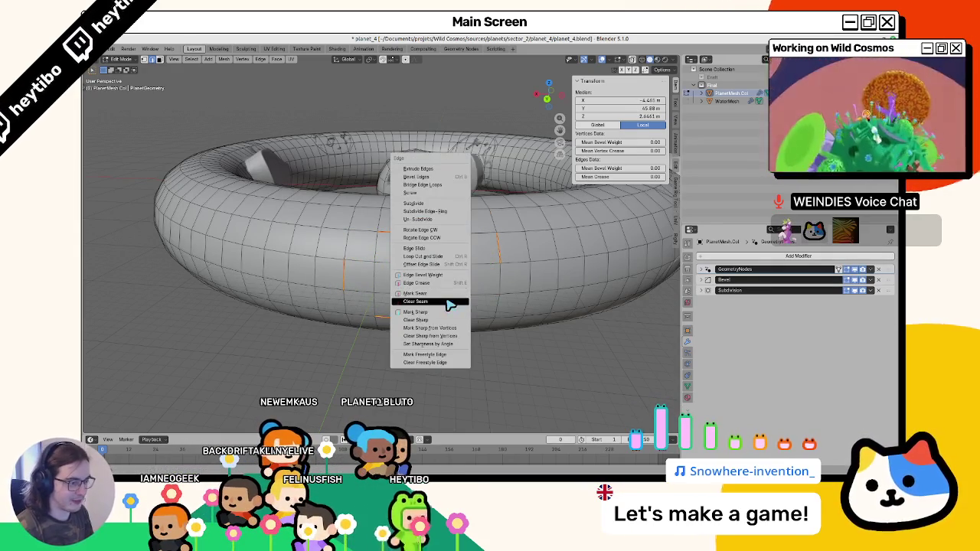
{"action": "left_click", "coordinate": [453, 301]}
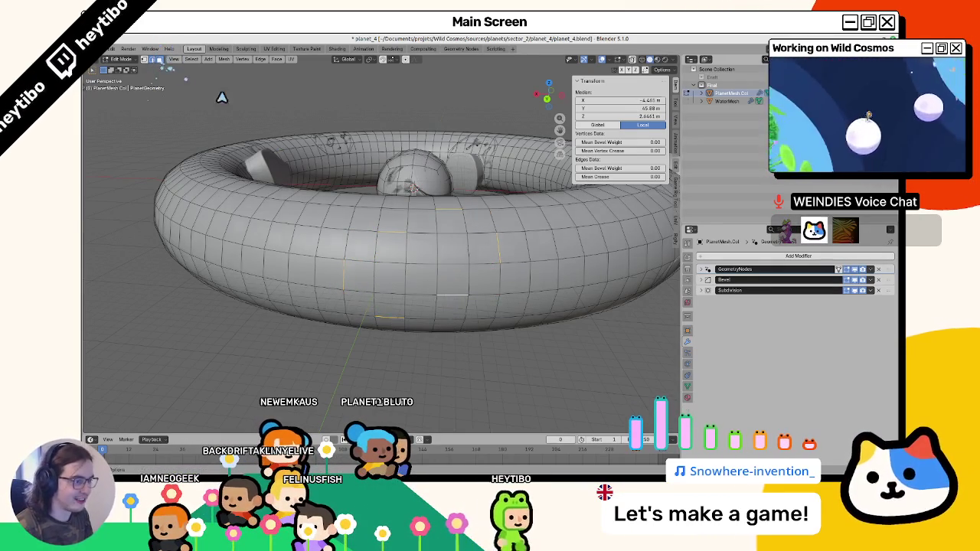
Select and grow a face region on the torus front, then switch to Vertex Paint.
{"action": "key", "text": "alt+a"}
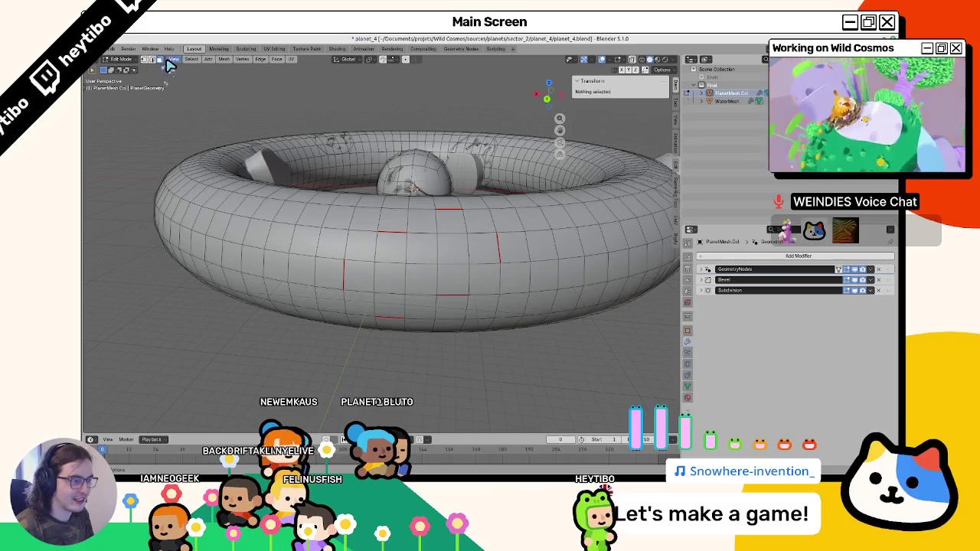
{"action": "left_click", "coordinate": [388, 242]}
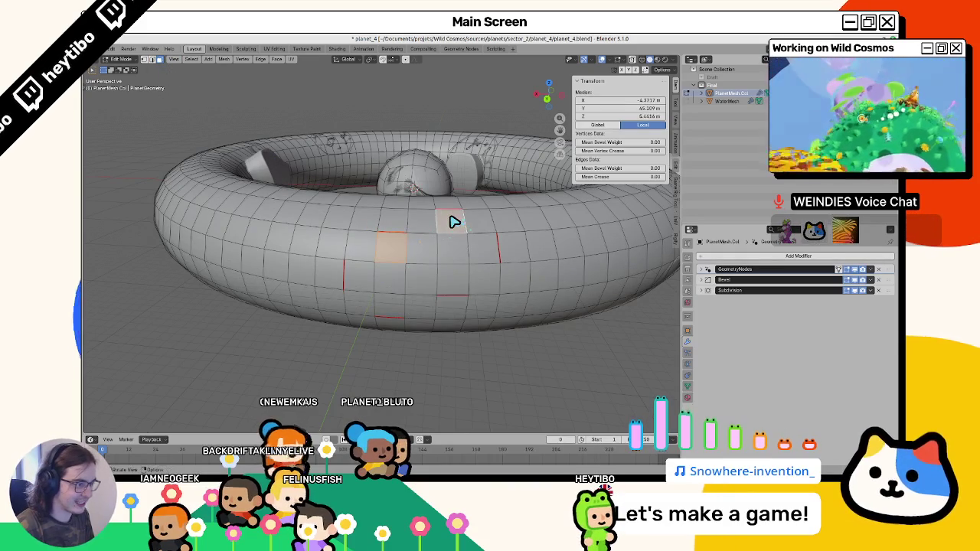
{"action": "key", "text": "ctrl+KP_Add"}
{"action": "key", "text": "KP_Decimal"}
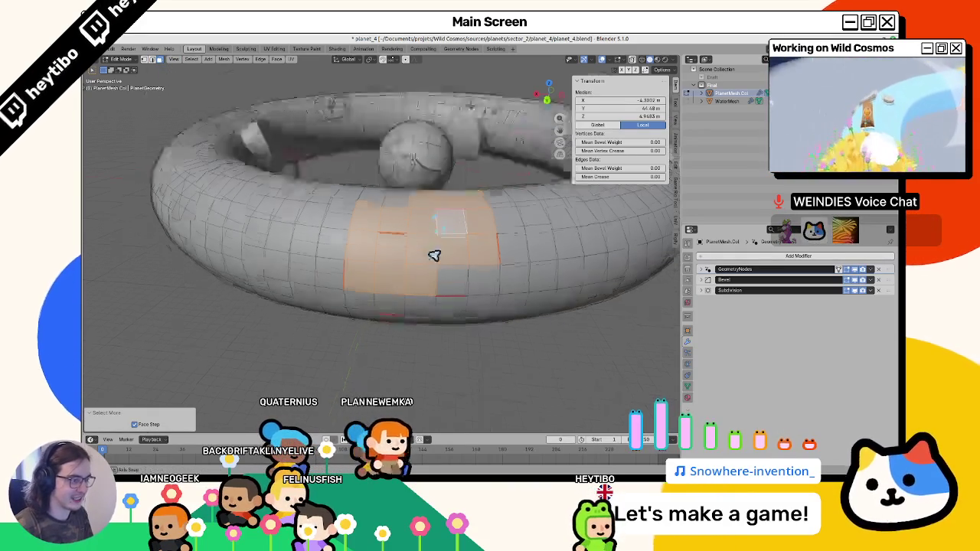
{"action": "left_click", "coordinate": [445, 201]}
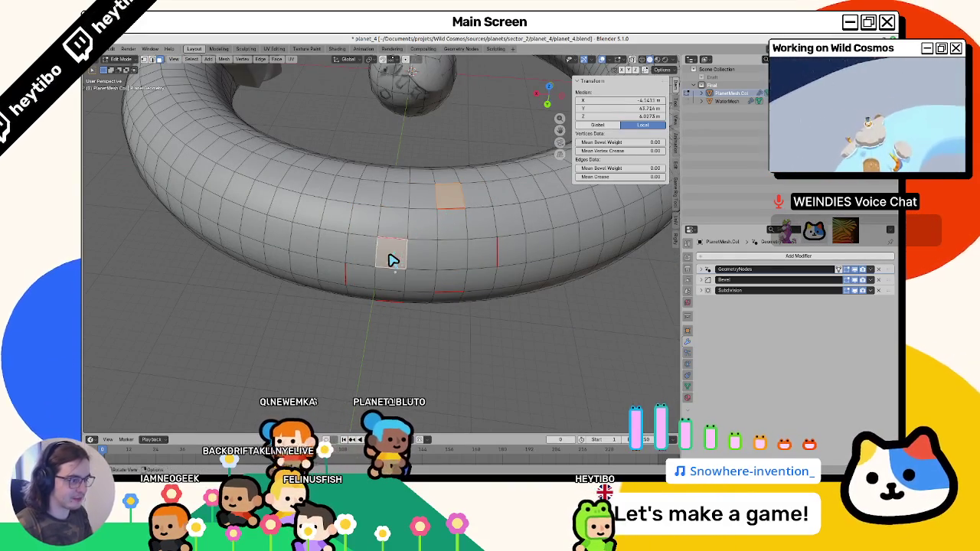
{"action": "key", "text": "ctrl+KP_Add"}
{"action": "scroll", "coordinate": [388, 259], "scroll_direction": "up", "scroll_amount": 2}
{"action": "scroll", "coordinate": [386, 304], "scroll_direction": "down", "scroll_amount": 5}
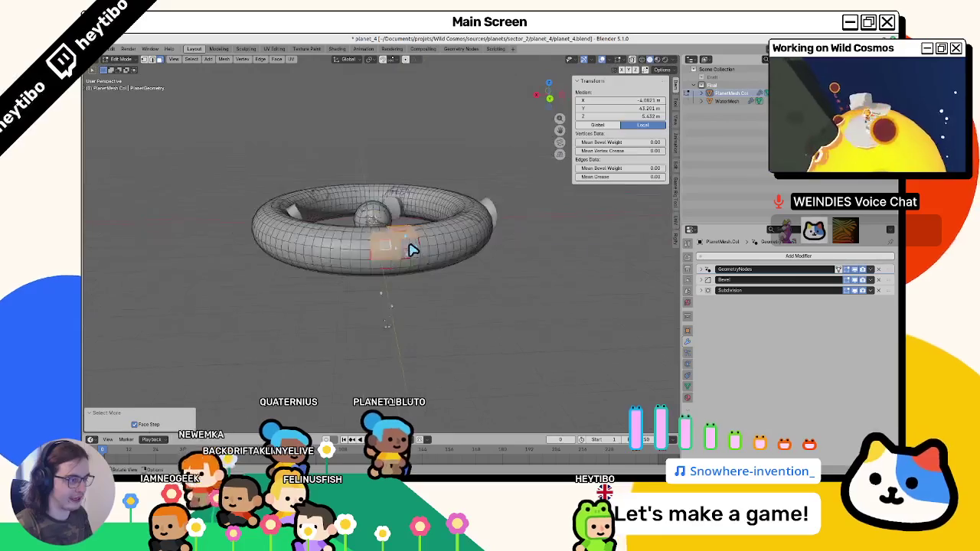
{"action": "scroll", "coordinate": [409, 248], "scroll_direction": "up", "scroll_amount": 4}
{"action": "mouse_move", "coordinate": [430, 284]}
{"action": "left_mouse_down"}
{"action": "mouse_move", "coordinate": [258, 263]}
{"action": "mouse_move", "coordinate": [422, 258]}
{"action": "mouse_move", "coordinate": [376, 252]}
{"action": "left_mouse_up"}
{"action": "key", "text": "ctrl+Tab"}
{"action": "left_click", "coordinate": [356, 170]}
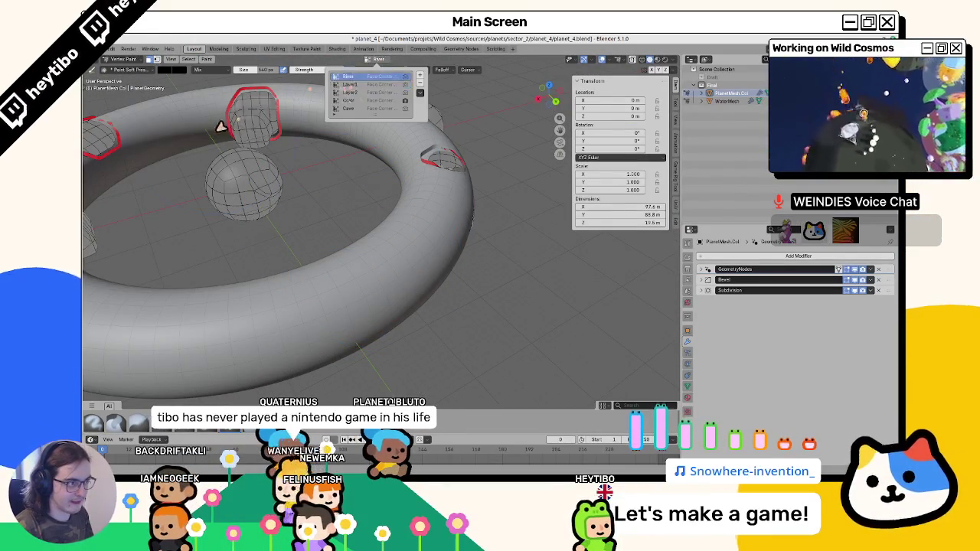
Fill the selected faces black with vertex colour, then clear their seams in Edit Mode.
{"action": "key", "text": "shift+k"}
{"action": "key", "text": "Tab"}
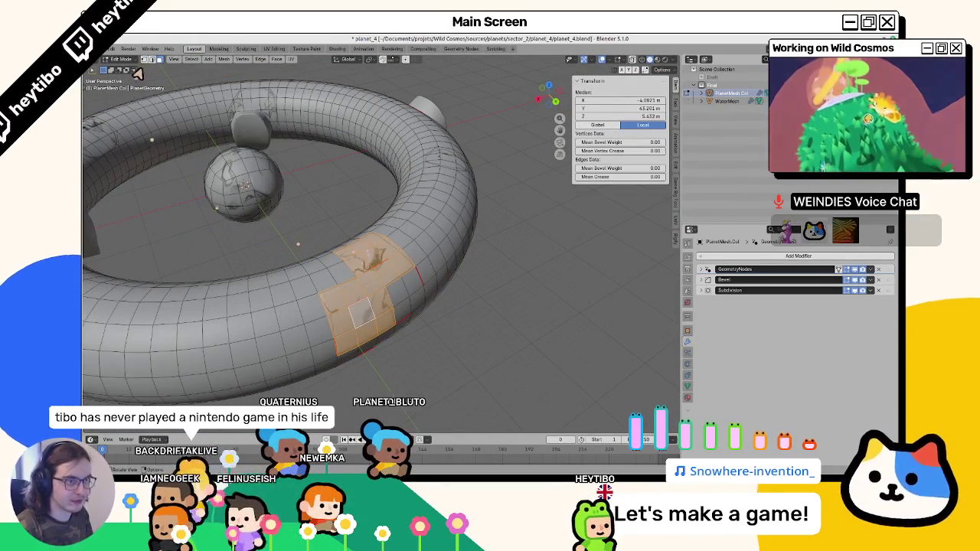
{"action": "left_click_drag", "start_coordinate": [325, 284], "coordinate": [320, 243]}
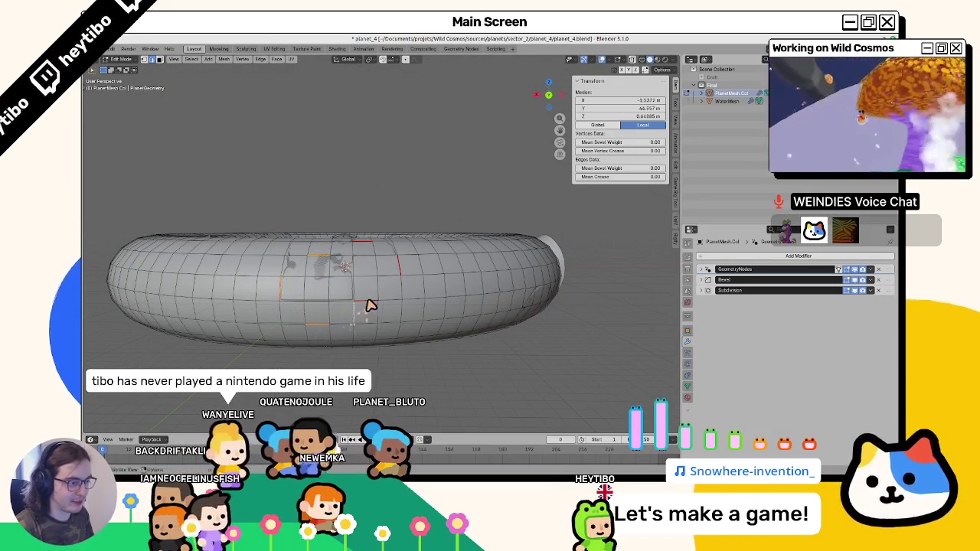
{"action": "key", "text": "ctrl+e"}
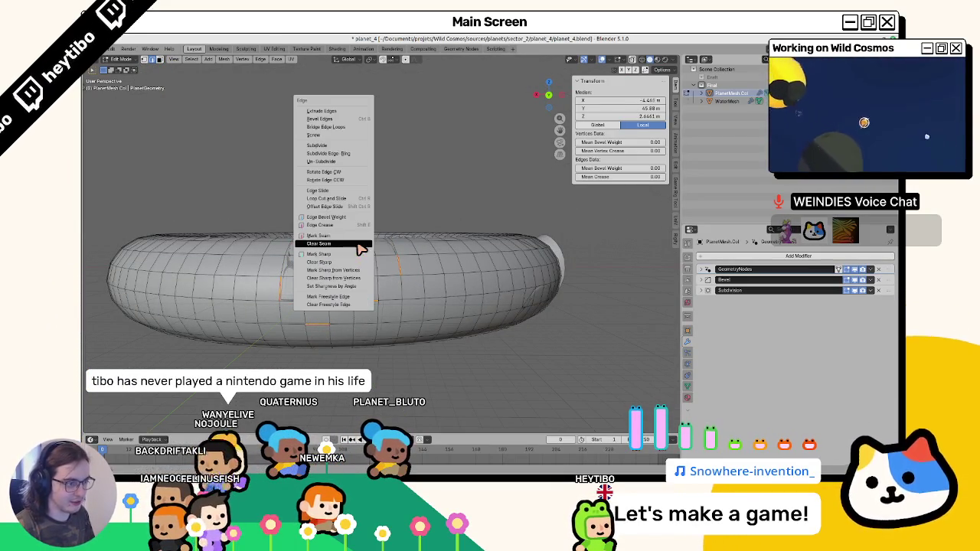
{"action": "left_click", "coordinate": [358, 245]}
Deselect the mesh and pick vertices around the cracked area on the torus front.
{"action": "mouse_move", "coordinate": [372, 243]}
{"action": "left_mouse_down"}
{"action": "mouse_move", "coordinate": [345, 247]}
{"action": "mouse_move", "coordinate": [341, 286]}
{"action": "mouse_move", "coordinate": [405, 208]}
{"action": "mouse_move", "coordinate": [371, 268]}
{"action": "left_mouse_up"}
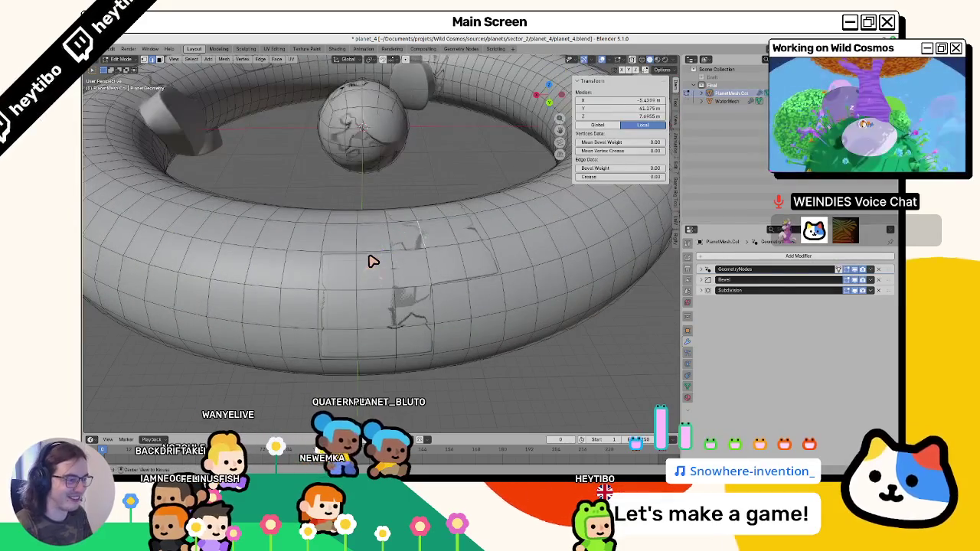
{"action": "key", "text": "a"}
{"action": "key", "text": "alt+a"}
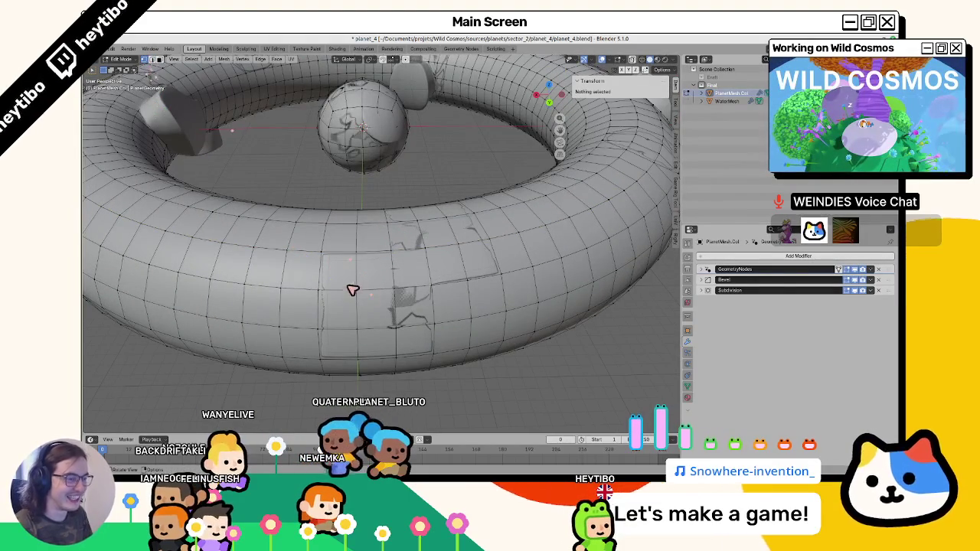
{"action": "left_click", "coordinate": [359, 264]}
{"action": "mouse_move", "coordinate": [361, 262]}
{"action": "left_mouse_down"}
{"action": "mouse_move", "coordinate": [363, 293]}
{"action": "mouse_move", "coordinate": [332, 306]}
{"action": "mouse_move", "coordinate": [330, 286]}
{"action": "left_mouse_up"}
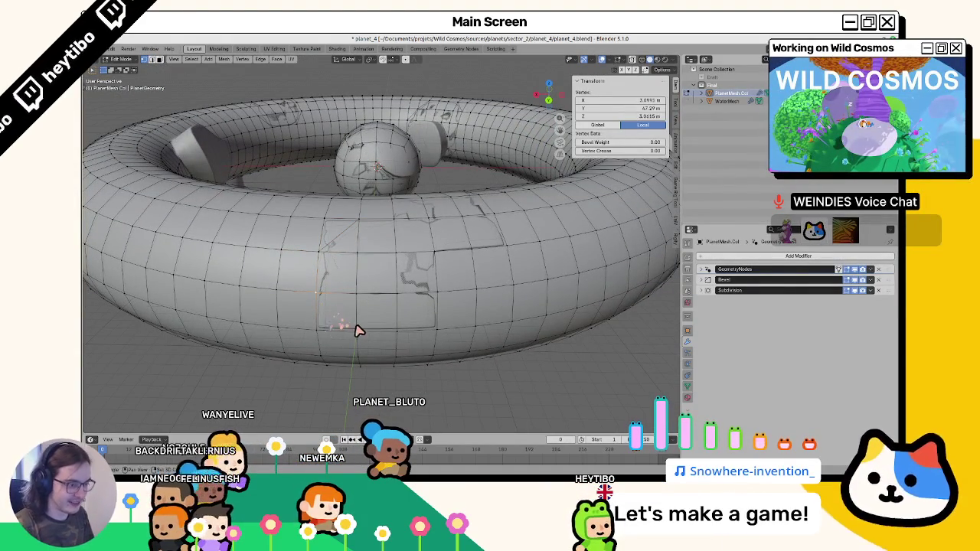
{"action": "left_click", "coordinate": [443, 294]}
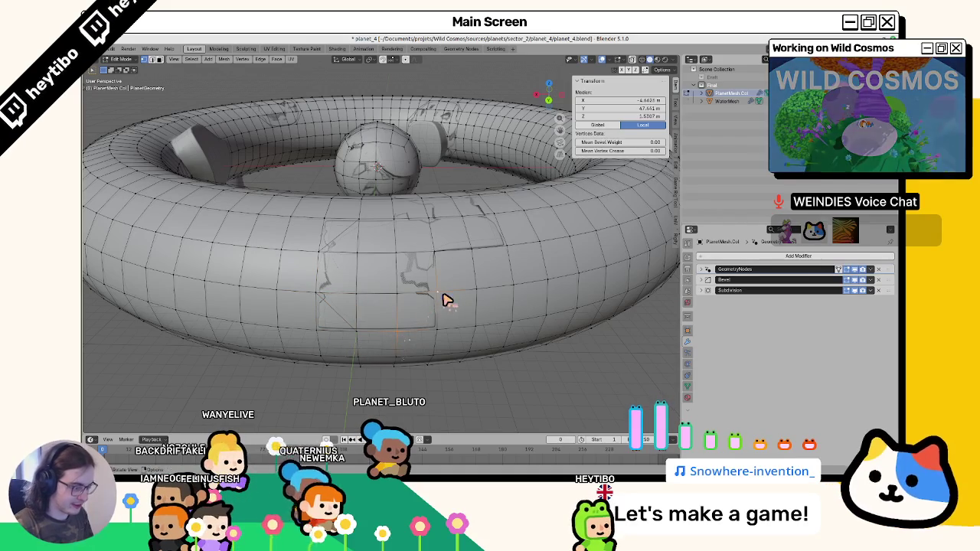
{"action": "left_click", "coordinate": [447, 287]}
{"action": "mouse_move", "coordinate": [446, 287]}
{"action": "left_mouse_down"}
{"action": "mouse_move", "coordinate": [416, 309]}
{"action": "mouse_move", "coordinate": [424, 285]}
{"action": "mouse_move", "coordinate": [412, 270]}
{"action": "left_mouse_up"}
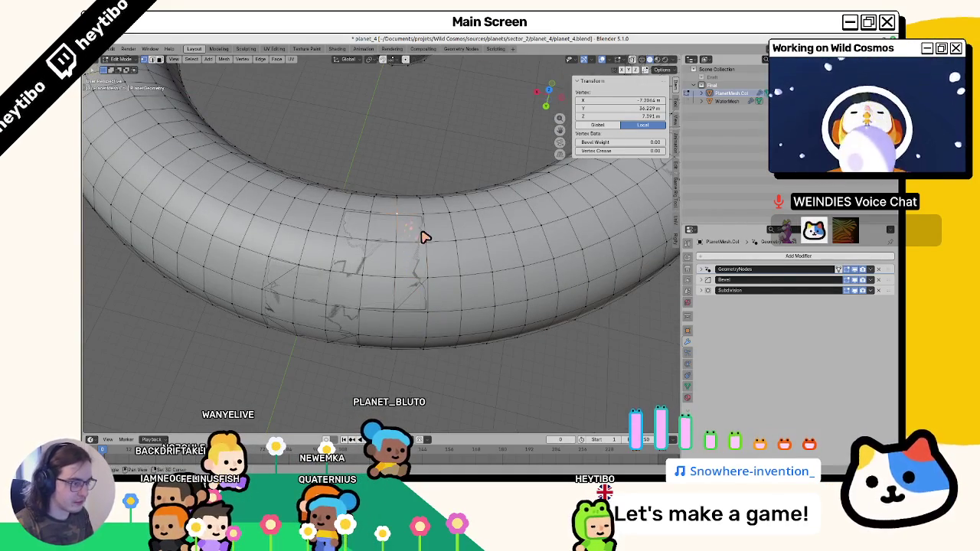
{"action": "left_click", "coordinate": [331, 225]}
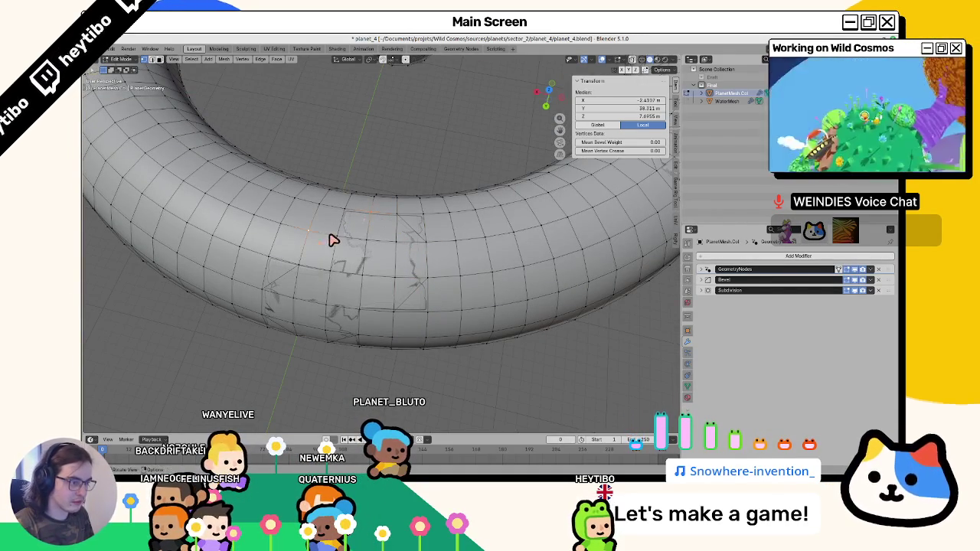
In face select mode, select the corner faces and surrounding faces of the patch.
{"action": "left_click", "coordinate": [158, 60]}
{"action": "left_click", "coordinate": [358, 229]}
{"action": "left_click", "coordinate": [420, 232], "text": "shift"}
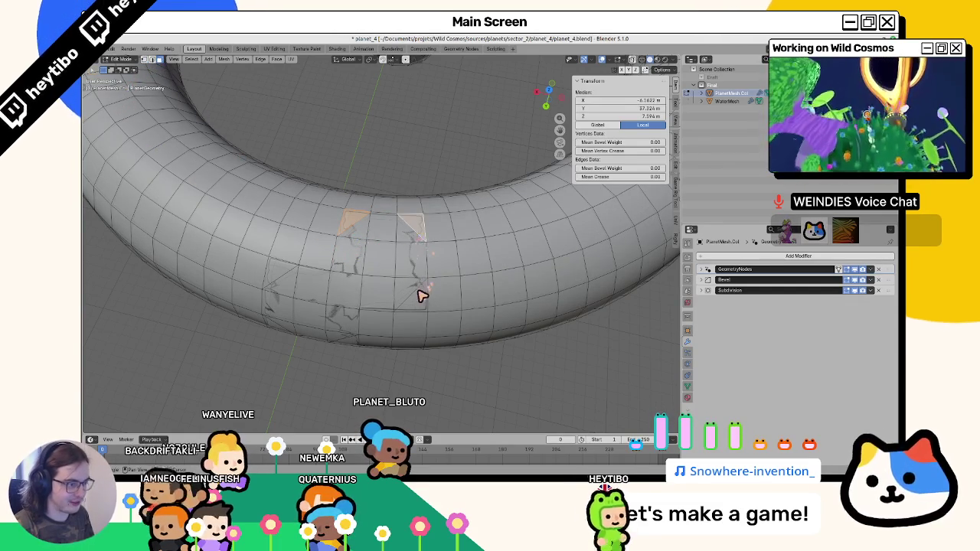
{"action": "left_click", "coordinate": [422, 291], "text": "shift"}
{"action": "mouse_move", "coordinate": [422, 291]}
{"action": "left_mouse_down"}
{"action": "mouse_move", "coordinate": [372, 273]}
{"action": "mouse_move", "coordinate": [341, 383]}
{"action": "left_mouse_up"}
{"action": "left_click", "coordinate": [258, 350], "text": "shift"}
Add the last faces around the patch and set the vertex paint colour to white.
{"action": "left_click", "coordinate": [278, 278], "text": "shift"}
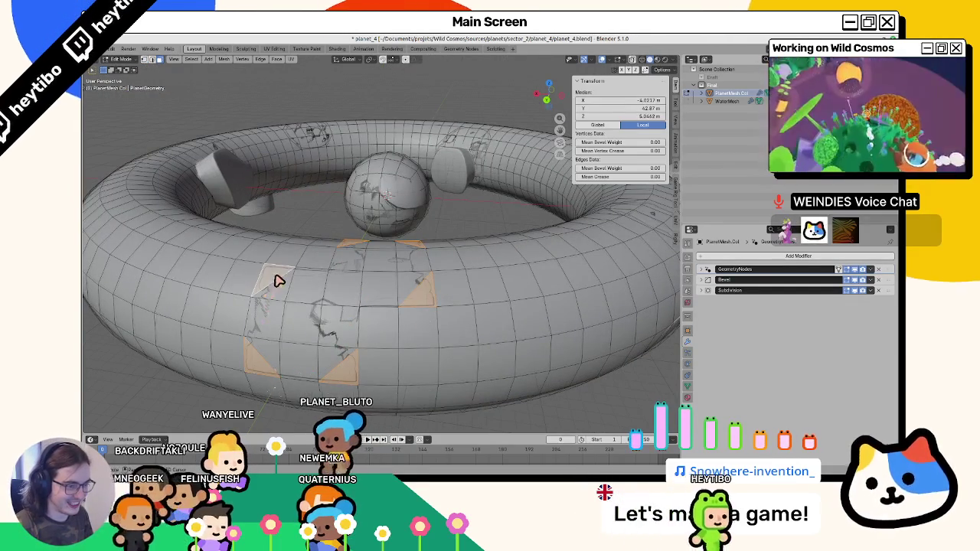
{"action": "left_click", "coordinate": [324, 302], "text": "shift"}
{"action": "left_click", "coordinate": [120, 59]}
{"action": "left_click", "coordinate": [122, 130]}
{"action": "left_click", "coordinate": [163, 70]}
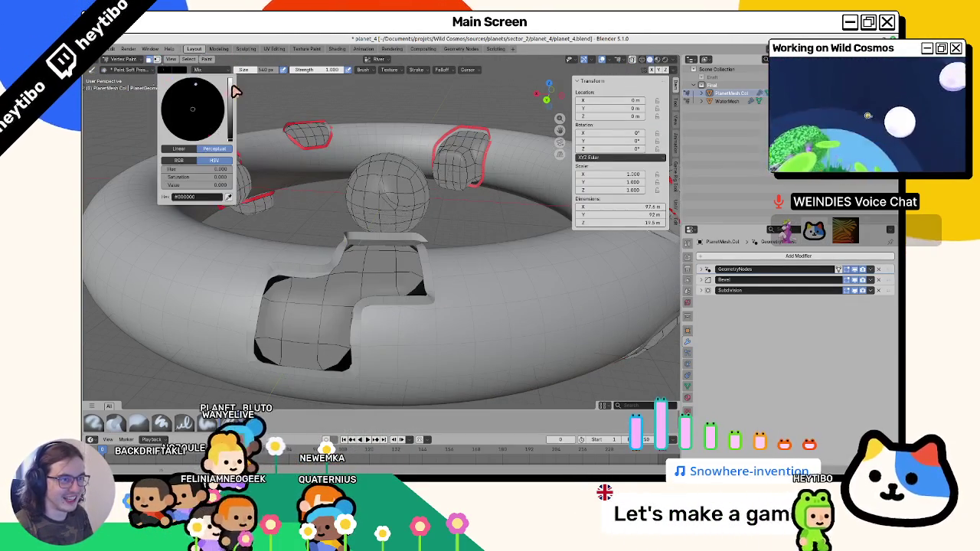
{"action": "left_click_drag", "start_coordinate": [232, 129], "coordinate": [232, 79]}
Select a two-lobed group of faces on the torus's outer side and mark its boundary as a seam.
{"action": "key", "text": "Tab"}
{"action": "scroll", "coordinate": [327, 205], "scroll_direction": "up", "scroll_amount": 3}
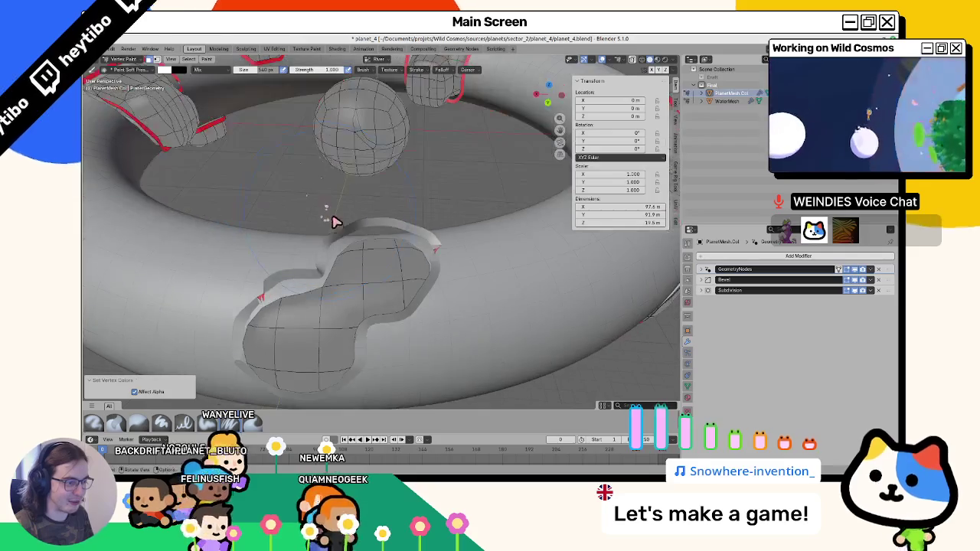
{"action": "left_click", "coordinate": [344, 269]}
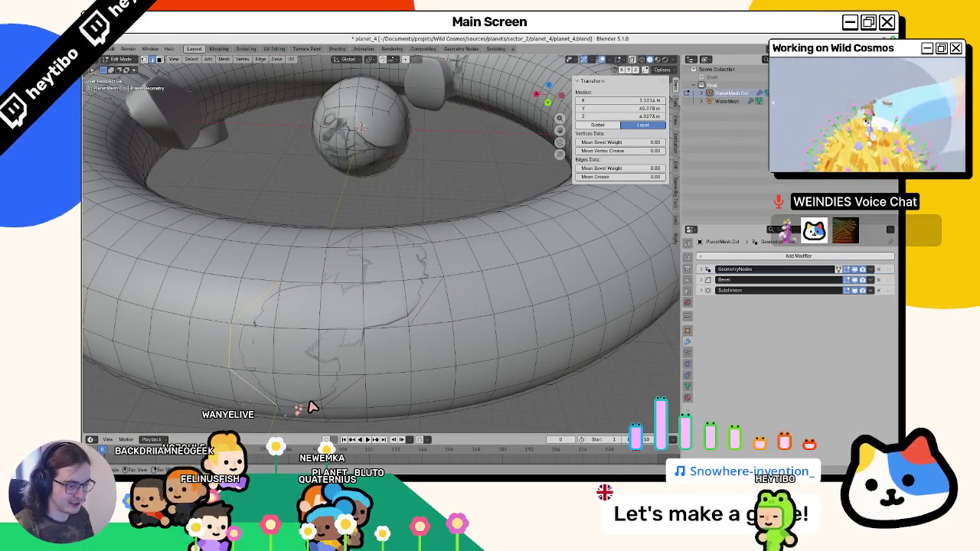
{"action": "left_click", "coordinate": [407, 345], "text": "shift"}
{"action": "left_click", "coordinate": [373, 353], "text": "shift"}
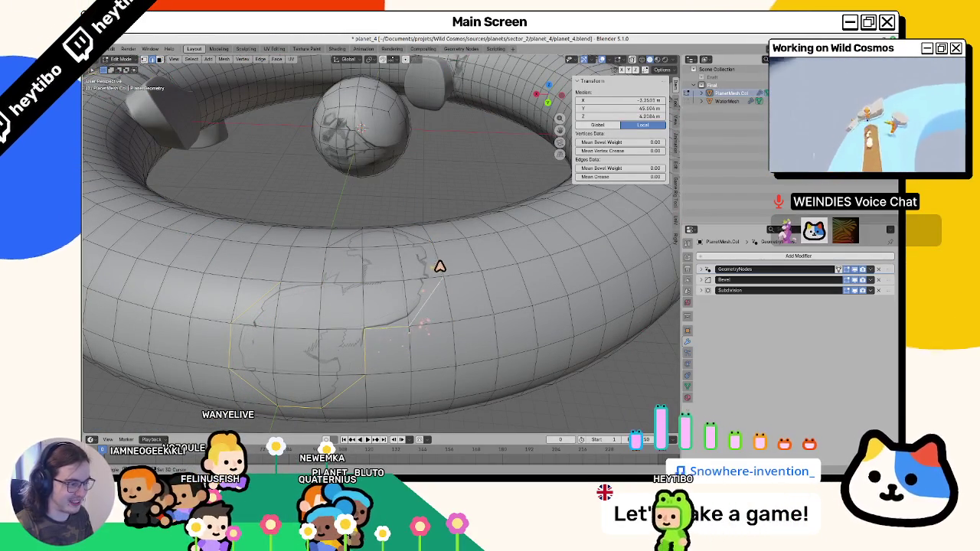
{"action": "left_click", "coordinate": [438, 263], "text": "shift"}
{"action": "left_click", "coordinate": [366, 233], "text": "shift"}
{"action": "key", "text": "KP_Decimal"}
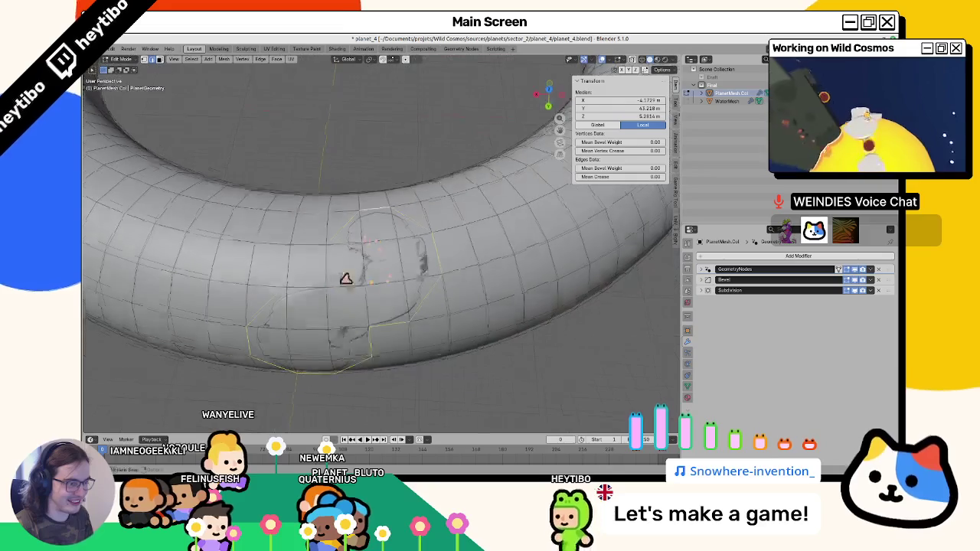
{"action": "key", "text": "ctrl+e"}
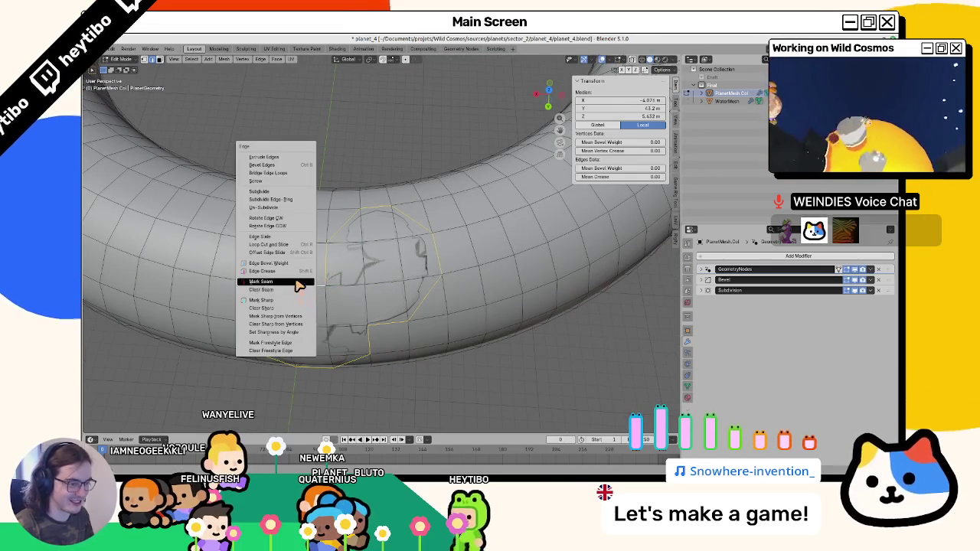
{"action": "left_click", "coordinate": [299, 281]}
Select the whole seam-bounded patch and fill it with the paint colour in Vertex Paint.
{"action": "scroll", "coordinate": [311, 243], "scroll_direction": "down", "scroll_amount": 4}
{"action": "left_click", "coordinate": [372, 255]}
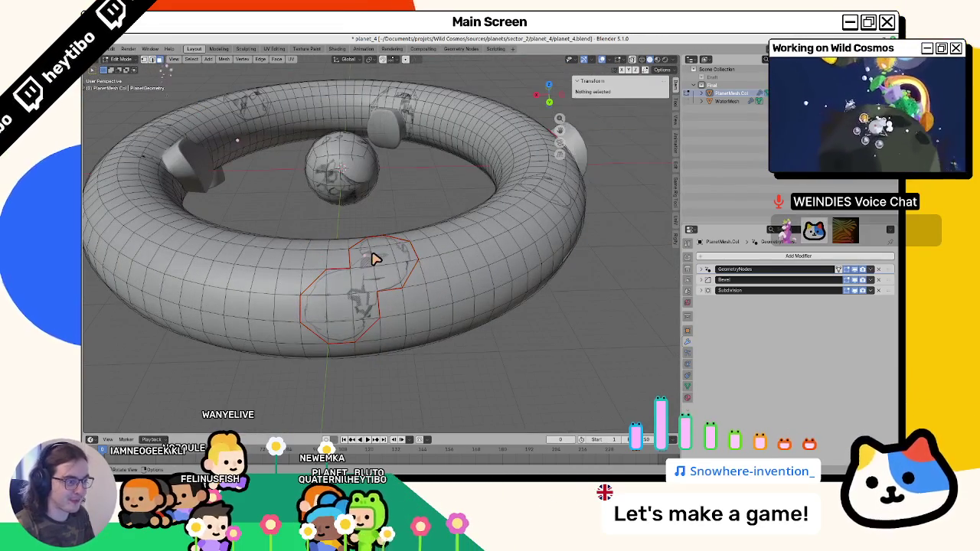
{"action": "key", "text": "ctrl+l"}
{"action": "key", "text": "ctrl+Tab"}
{"action": "left_click", "coordinate": [302, 88]}
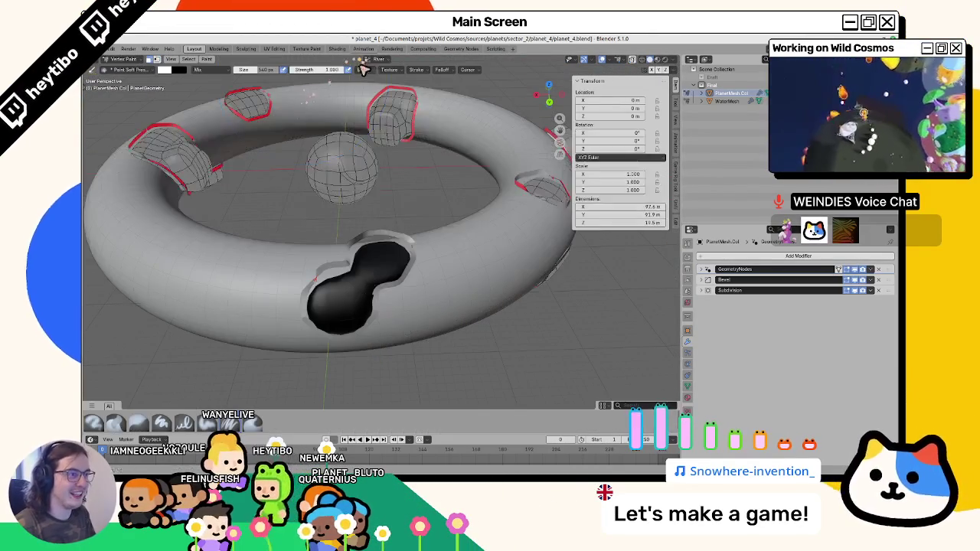
{"action": "left_click", "coordinate": [374, 61]}
{"action": "left_click", "coordinate": [339, 101]}
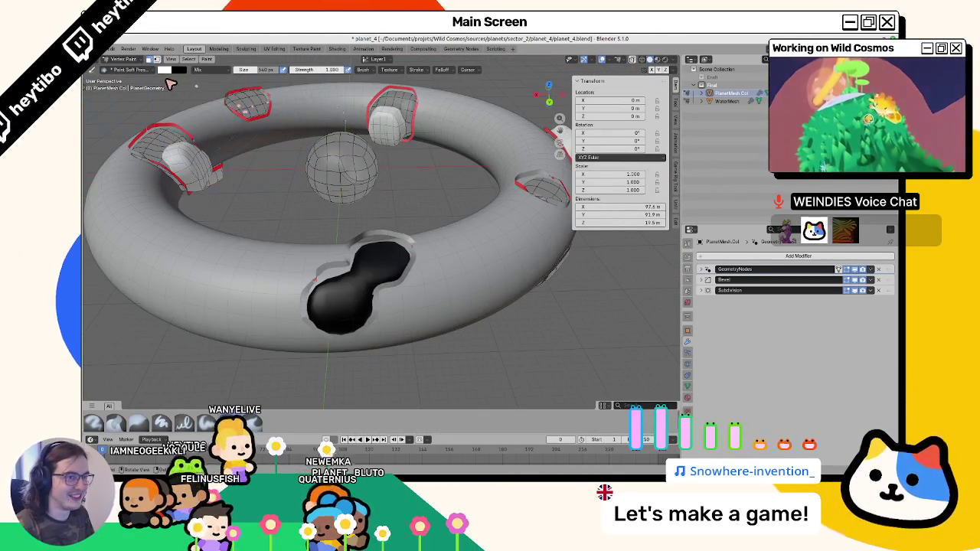
{"action": "key", "text": "shift+k"}
Return to Object Mode and save planet_4.blend.
{"action": "key", "text": "ctrl+Tab"}
{"action": "left_click", "coordinate": [292, 234]}
{"action": "mouse_move", "coordinate": [234, 232]}
{"action": "left_mouse_down"}
{"action": "mouse_move", "coordinate": [202, 209]}
{"action": "mouse_move", "coordinate": [240, 249]}
{"action": "mouse_move", "coordinate": [283, 263]}
{"action": "mouse_move", "coordinate": [431, 252]}
{"action": "mouse_move", "coordinate": [273, 240]}
{"action": "mouse_move", "coordinate": [329, 219]}
{"action": "left_mouse_up"}
{"action": "key", "text": "ctrl+s"}
Undo the black patch fill in Vertex Paint and reset the paint colour to white.
{"action": "scroll", "coordinate": [330, 219], "scroll_direction": "down", "scroll_amount": 3}
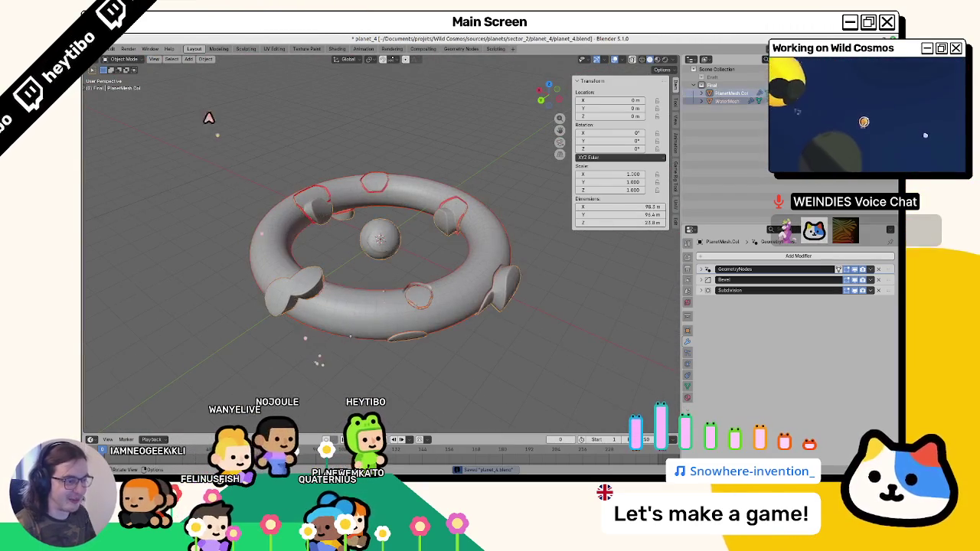
{"action": "key", "text": "Tab"}
{"action": "scroll", "coordinate": [367, 193], "scroll_direction": "up", "scroll_amount": 3}
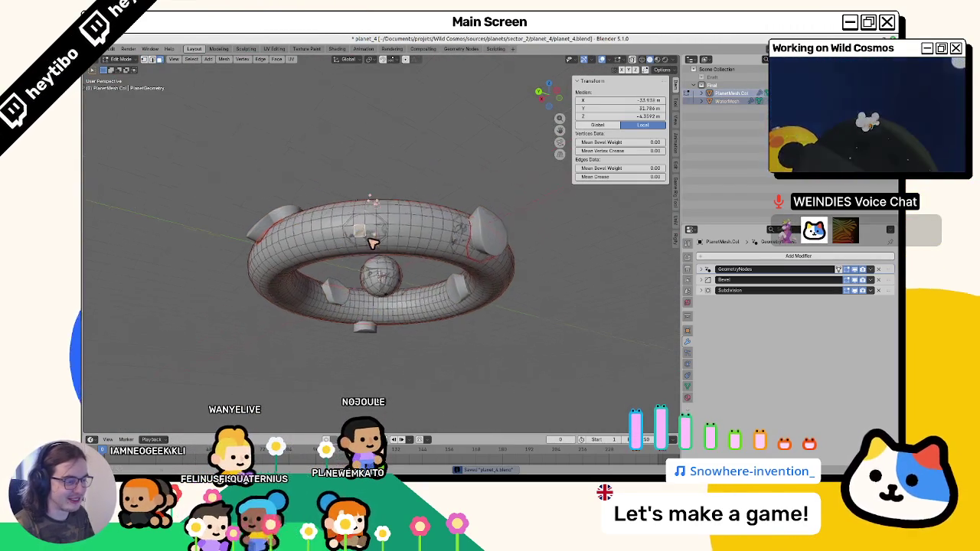
{"action": "left_click", "coordinate": [314, 207]}
{"action": "key", "text": "ctrl+Tab"}
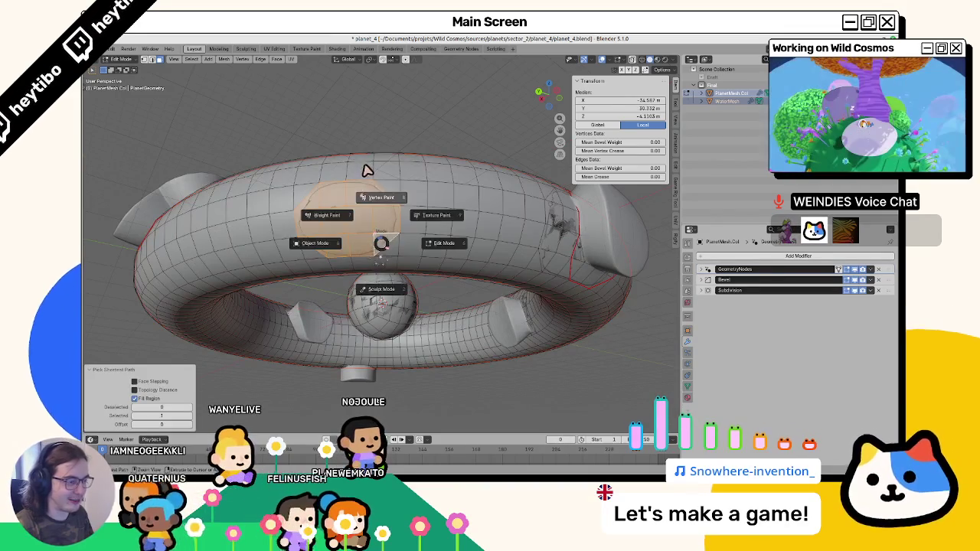
{"action": "left_click", "coordinate": [368, 168]}
{"action": "key", "text": "ctrl+z"}
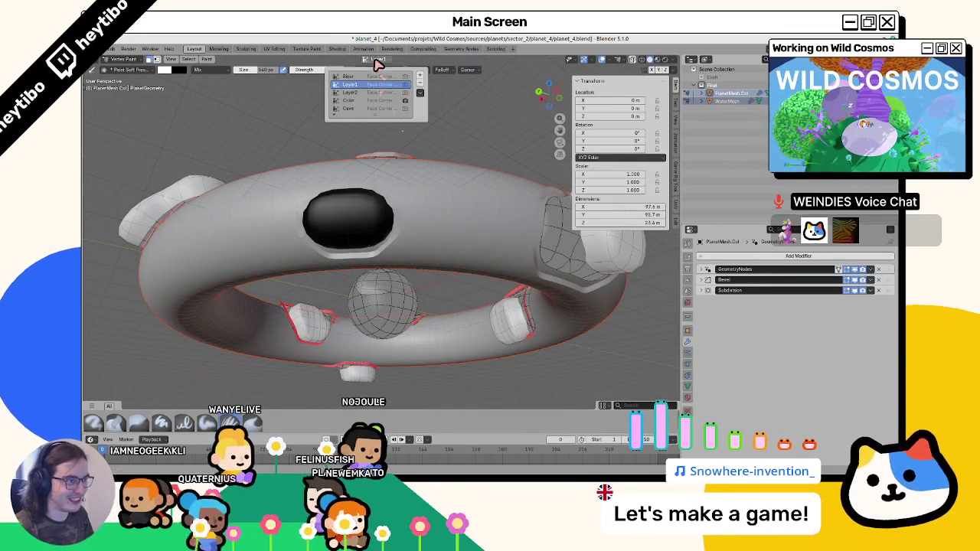
{"action": "left_click", "coordinate": [165, 70]}
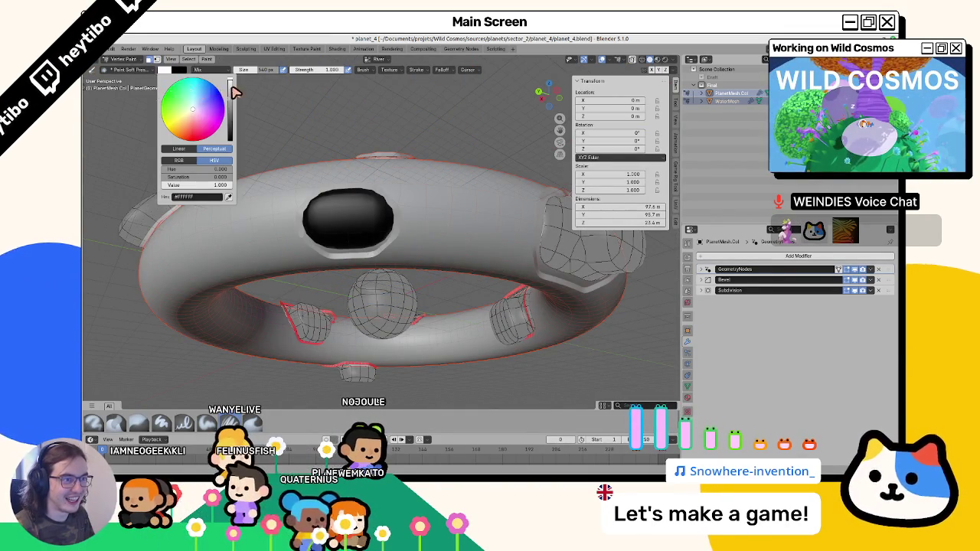
{"action": "mouse_move", "coordinate": [229, 86]}
{"action": "left_mouse_down"}
{"action": "mouse_move", "coordinate": [229, 140]}
{"action": "mouse_move", "coordinate": [230, 79]}
{"action": "left_mouse_up"}
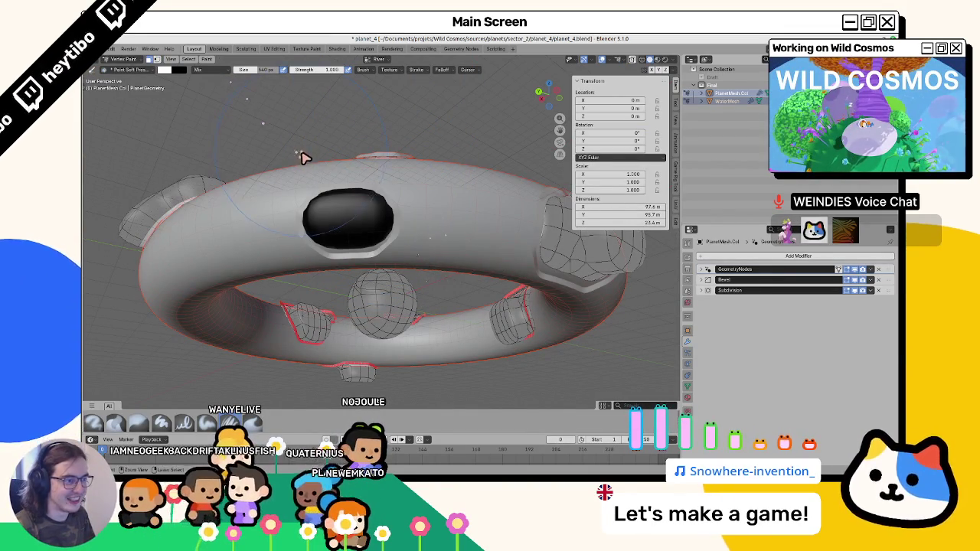
{"action": "key", "text": "ctrl+z"}
{"action": "key", "text": "ctrl+z"}
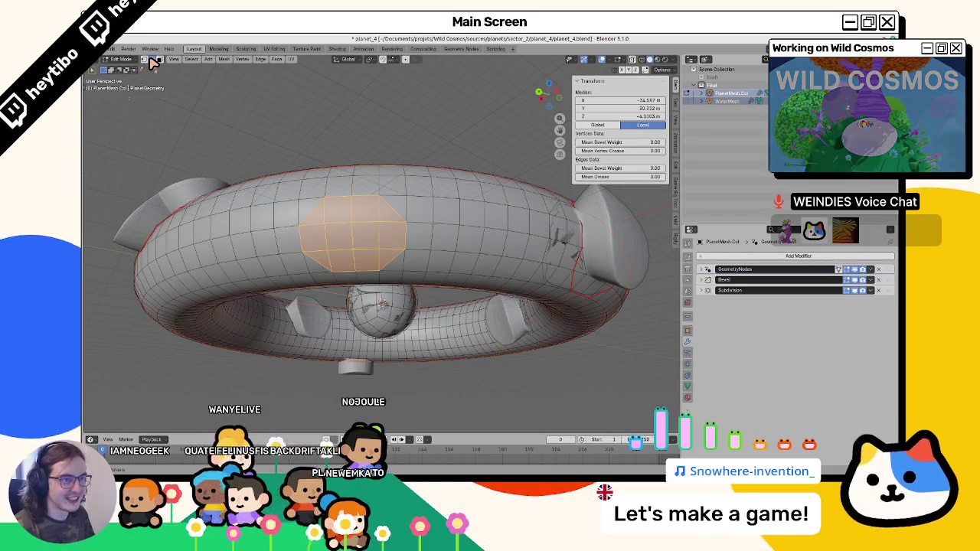
Delete the extra edge loop from the ring, select the collision torus and save planet_4.blend.
{"action": "left_click", "coordinate": [329, 259]}
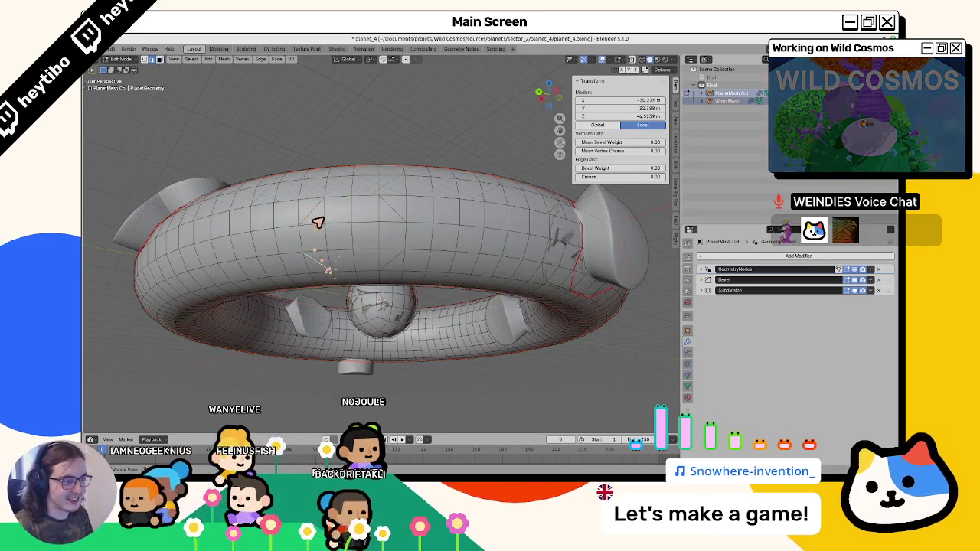
{"action": "right_click", "coordinate": [392, 260]}
{"action": "left_click", "coordinate": [395, 257]}
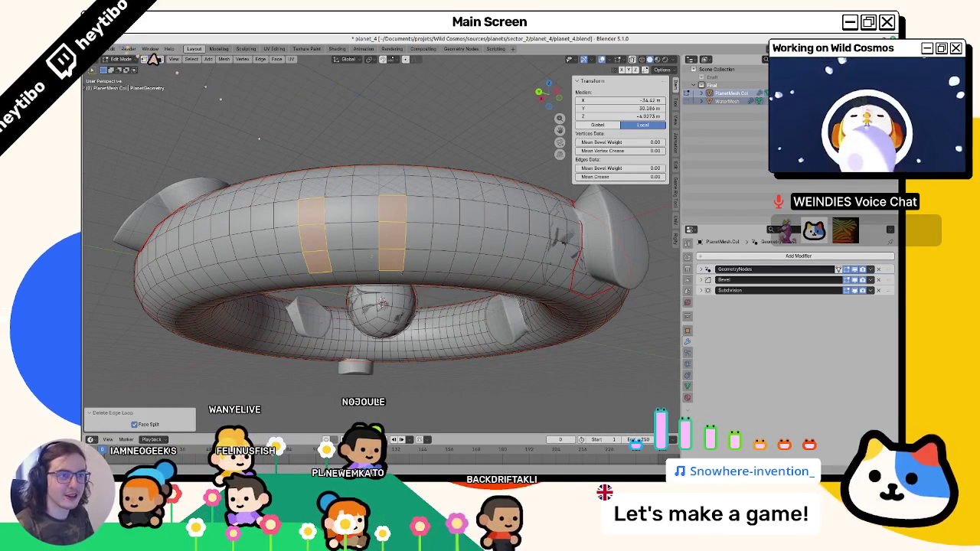
{"action": "left_click", "coordinate": [249, 156]}
{"action": "key", "text": "Tab"}
{"action": "scroll", "coordinate": [324, 169], "scroll_direction": "down", "scroll_amount": 3}
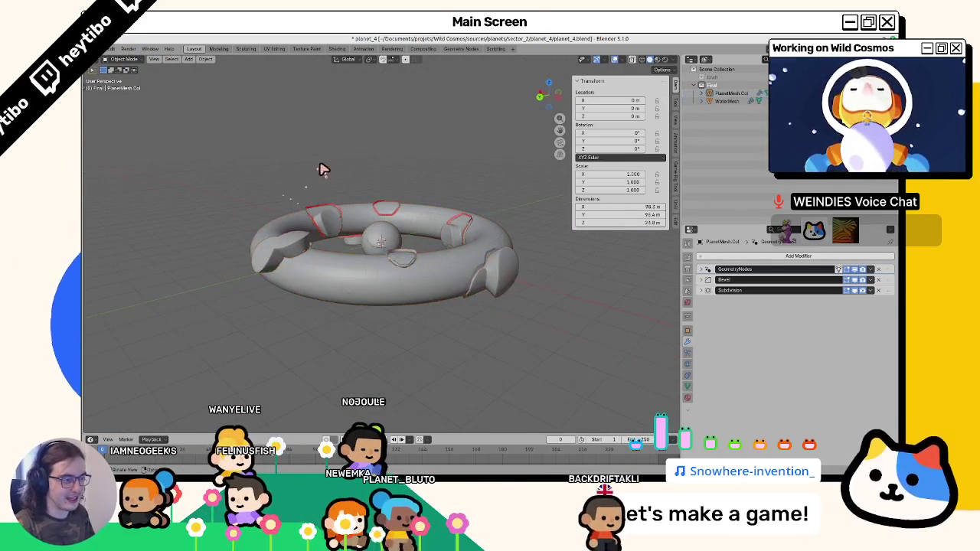
{"action": "left_click", "coordinate": [342, 197]}
{"action": "key", "text": "ctrl+s"}
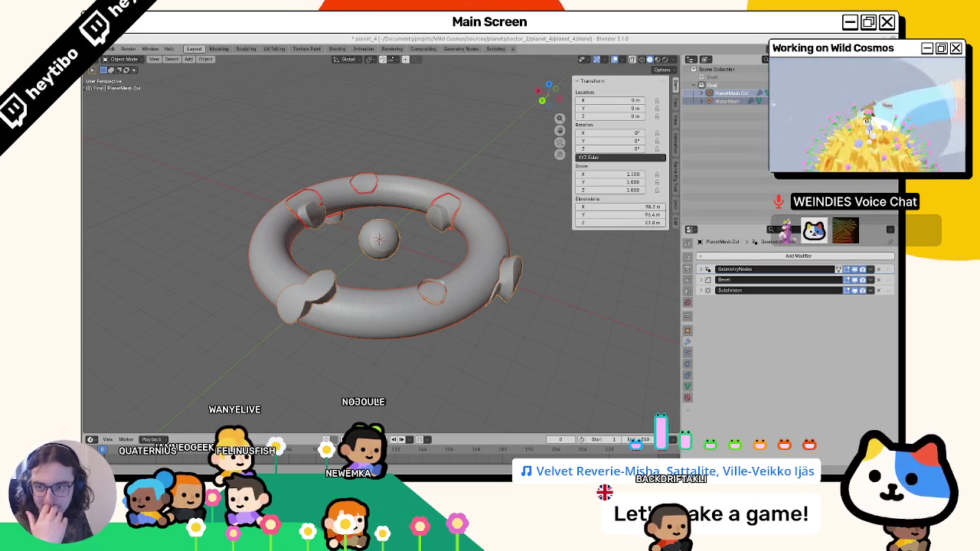
With WaterMesh selected, export glTF 2.0 over planet_4.glb, then bring Godot forward.
{"action": "left_click", "coordinate": [366, 177]}
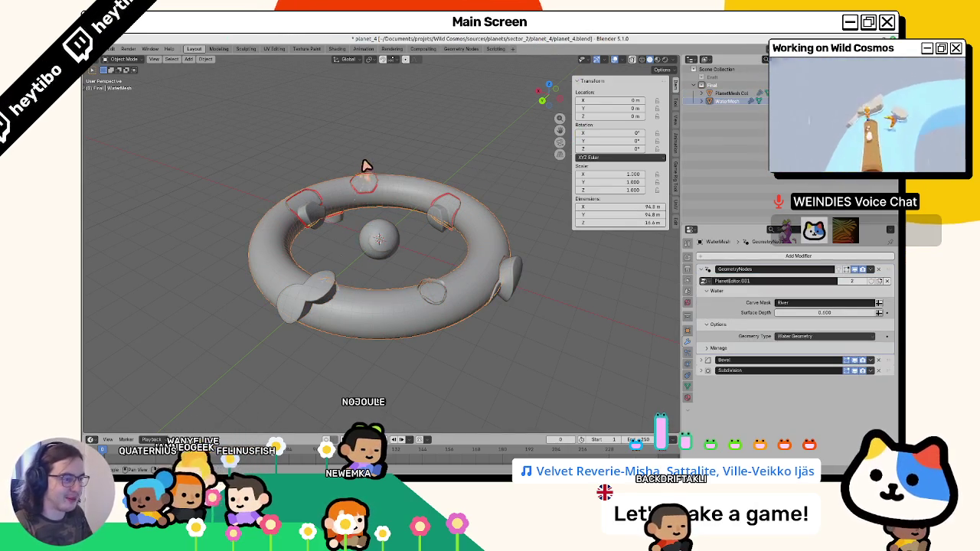
{"action": "left_click", "coordinate": [111, 49]}
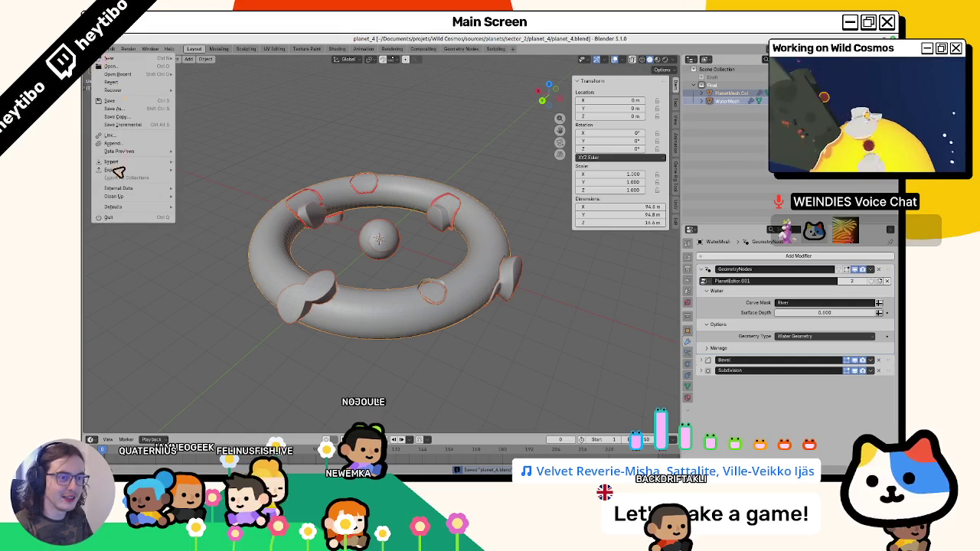
{"action": "mouse_move", "coordinate": [113, 171]}
{"action": "left_click", "coordinate": [228, 243]}
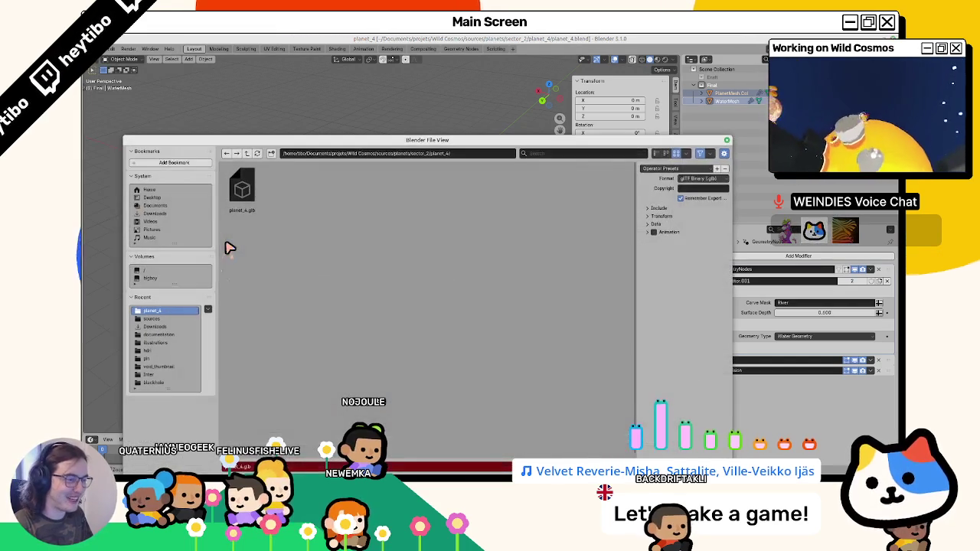
{"action": "double_click", "coordinate": [242, 212]}
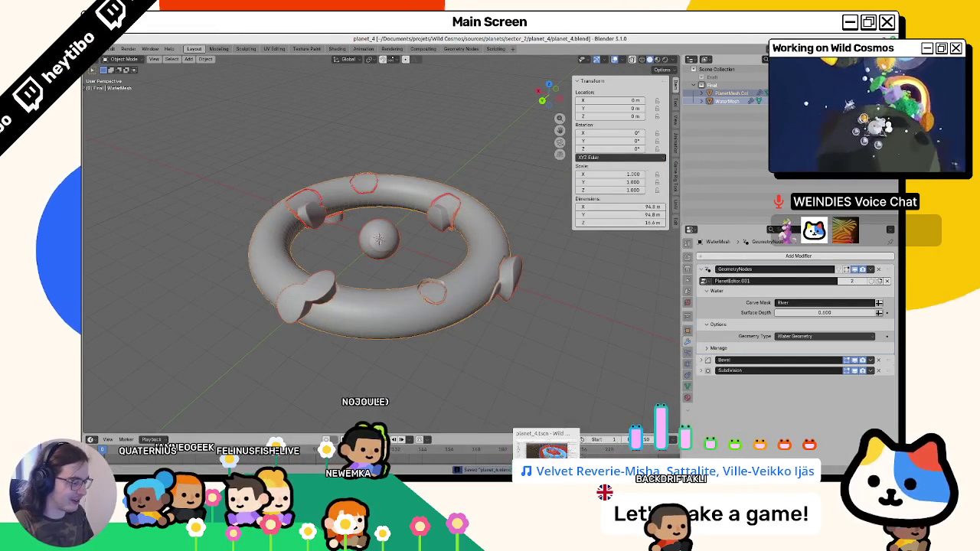
{"action": "left_click", "coordinate": [551, 423]}
Show the FileSystem dock and orbit the 3D viewport around the reimported planet.
{"action": "key", "text": "alt+f"}
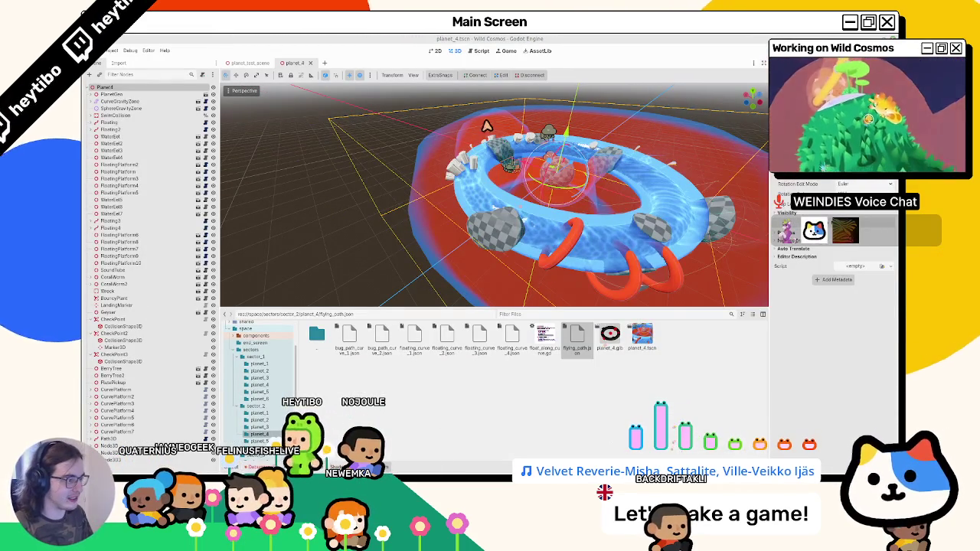
{"action": "scroll", "coordinate": [487, 125], "scroll_direction": "up", "scroll_amount": 3}
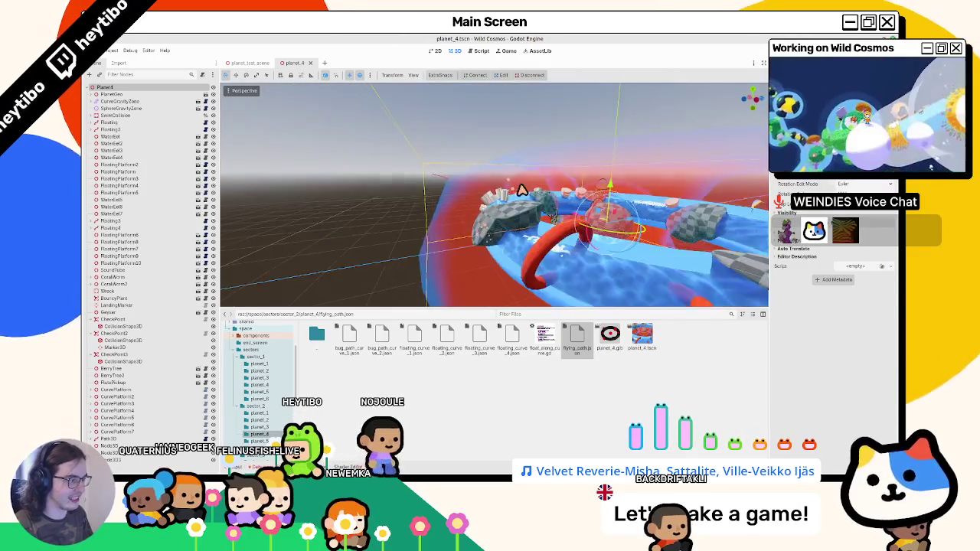
{"action": "mouse_move", "coordinate": [521, 190]}
{"action": "left_mouse_down"}
{"action": "mouse_move", "coordinate": [449, 263]}
{"action": "mouse_move", "coordinate": [486, 170]}
{"action": "mouse_move", "coordinate": [503, 183]}
{"action": "mouse_move", "coordinate": [356, 201]}
{"action": "mouse_move", "coordinate": [354, 243]}
{"action": "left_mouse_up"}
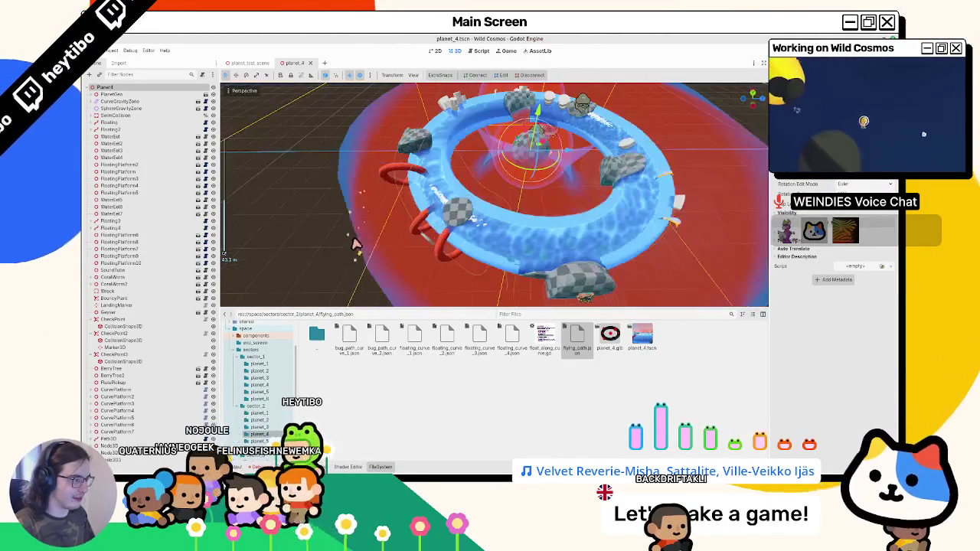
{"action": "left_click_drag", "start_coordinate": [494, 195], "coordinate": [429, 192]}
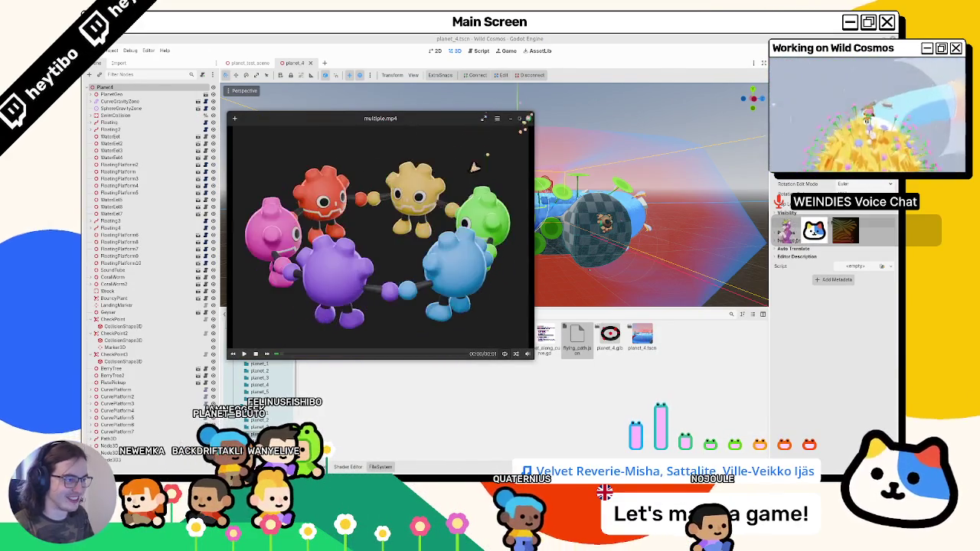
Maximize and restore the multiple.mp4 player window, then close the player.
{"action": "double_click", "coordinate": [291, 119]}
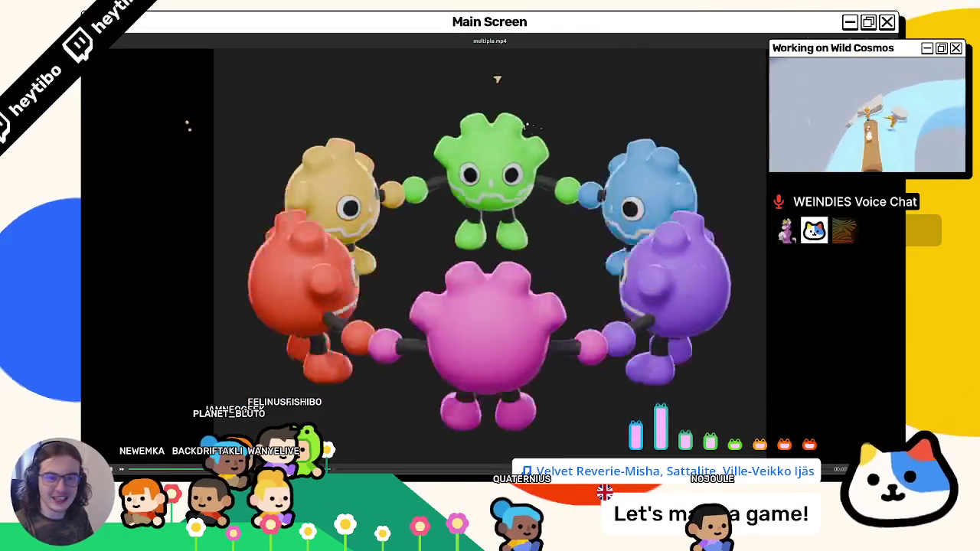
{"action": "double_click", "coordinate": [645, 57]}
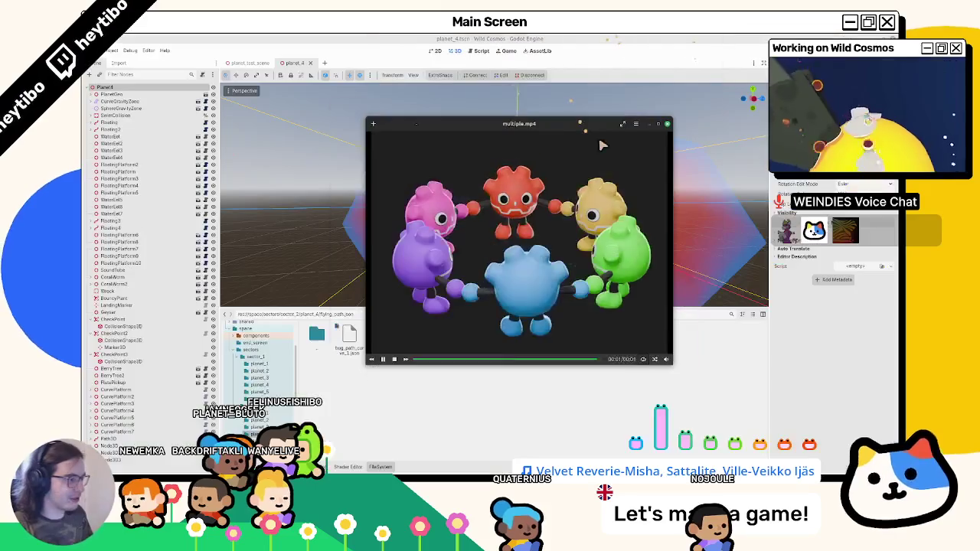
{"action": "left_click", "coordinate": [665, 125]}
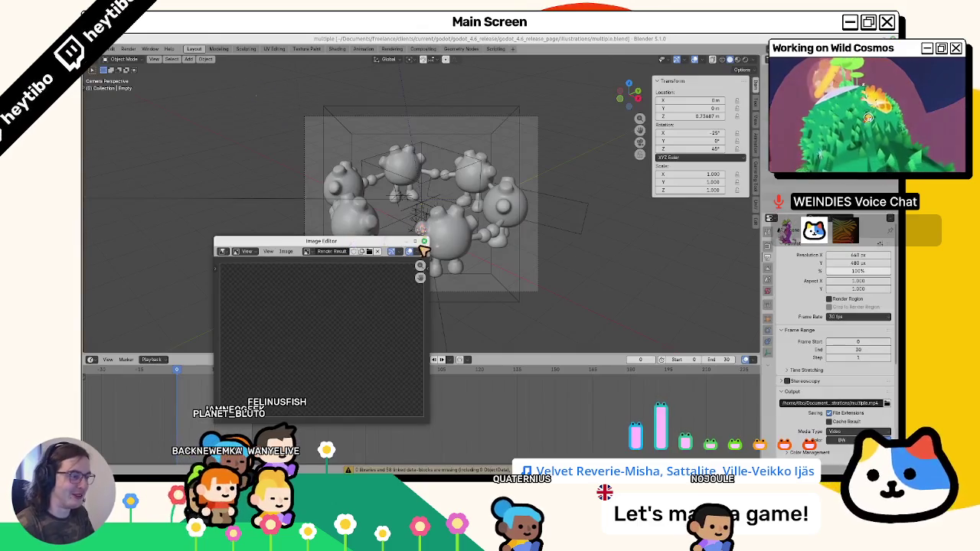
Close the render window, set the frame rate to 60 fps and test playback.
{"action": "left_click", "coordinate": [424, 242]}
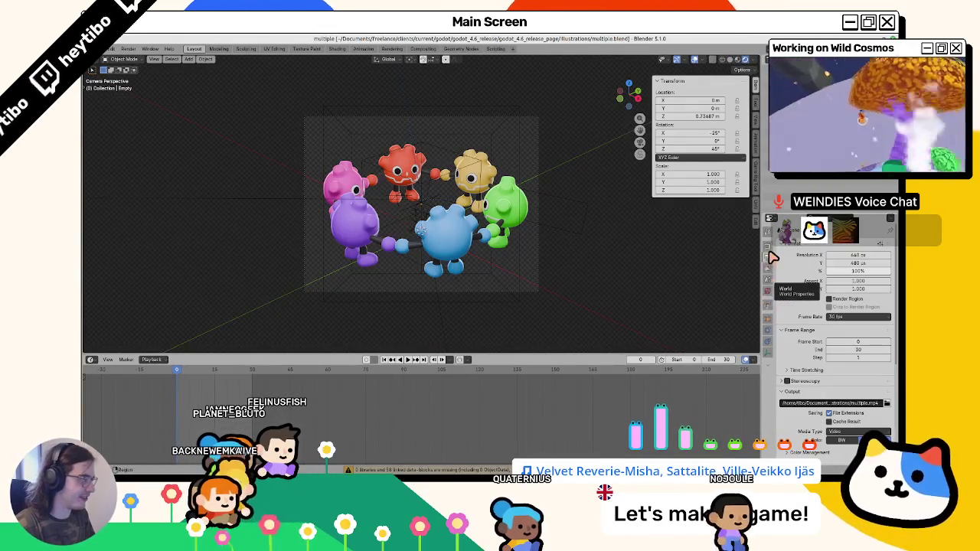
{"action": "left_click", "coordinate": [850, 317]}
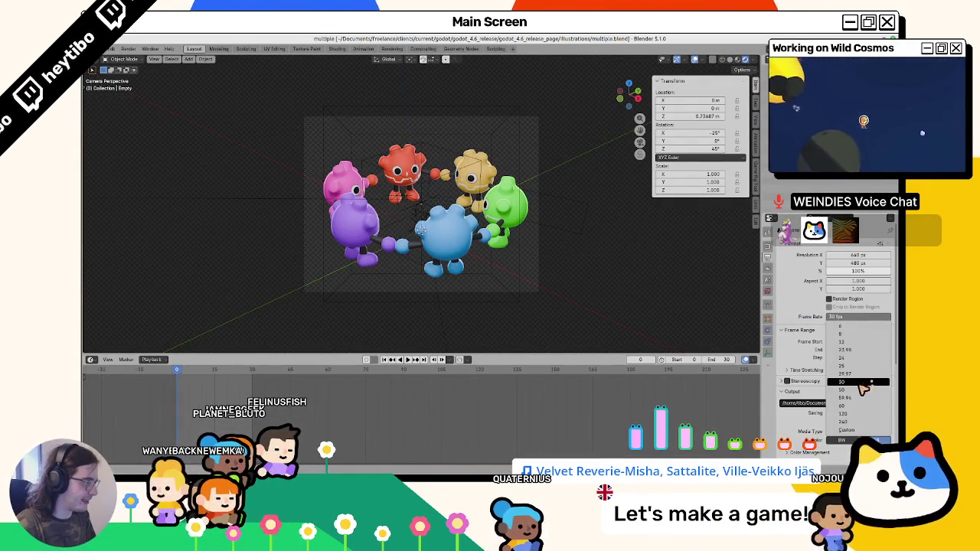
{"action": "left_click", "coordinate": [852, 407]}
{"action": "key", "text": "space"}
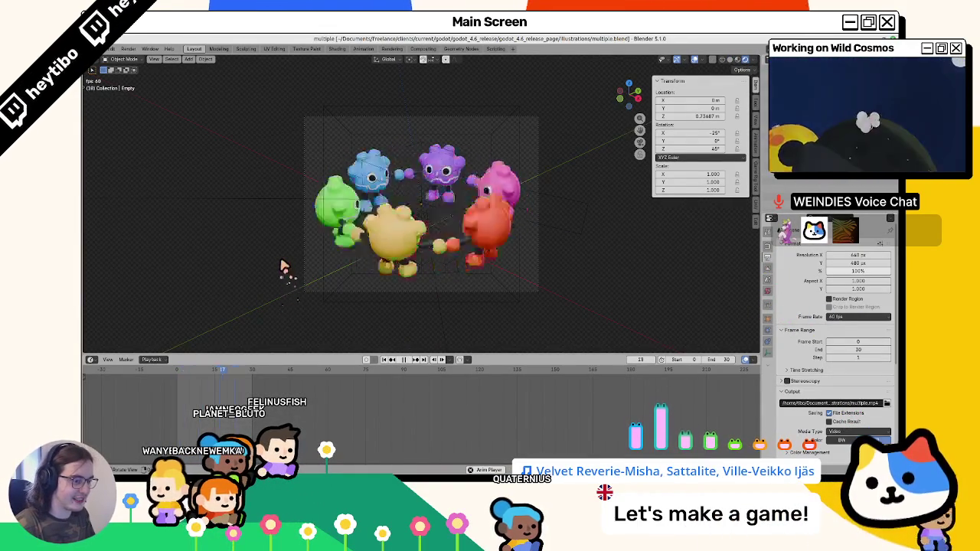
{"action": "key", "text": "Escape"}
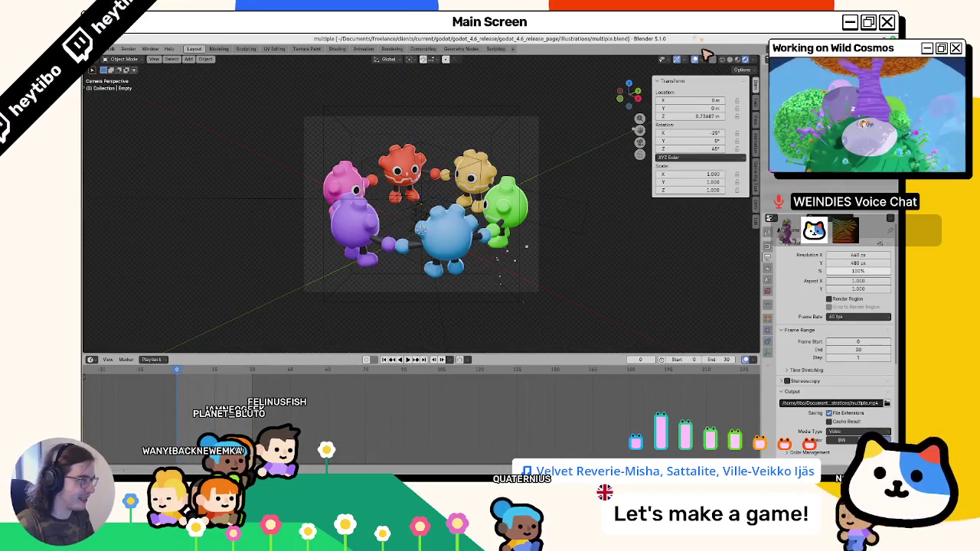
Select the characters' empty, rig and mesh and preview the ring animation.
{"action": "left_click", "coordinate": [401, 280]}
{"action": "key", "text": "space"}
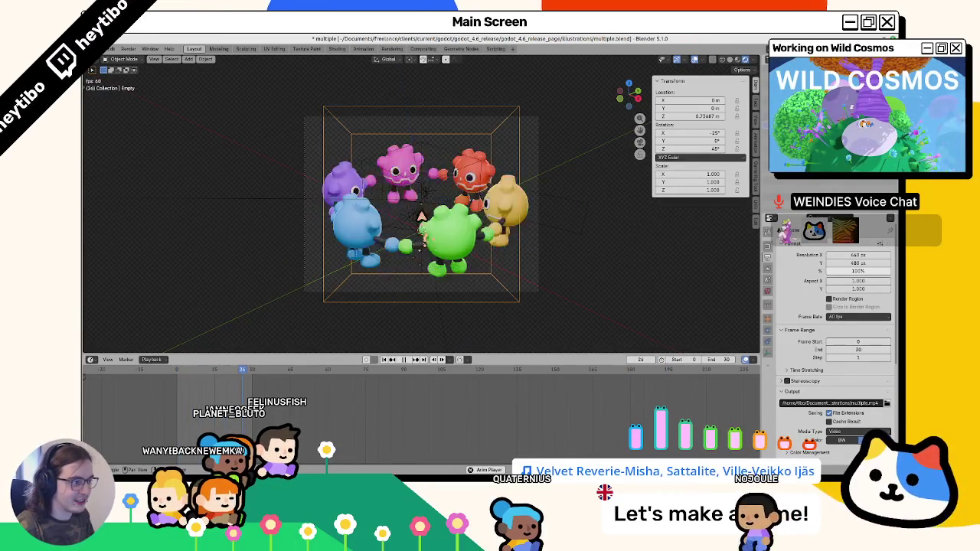
{"action": "left_click", "coordinate": [419, 213]}
{"action": "key", "text": "space"}
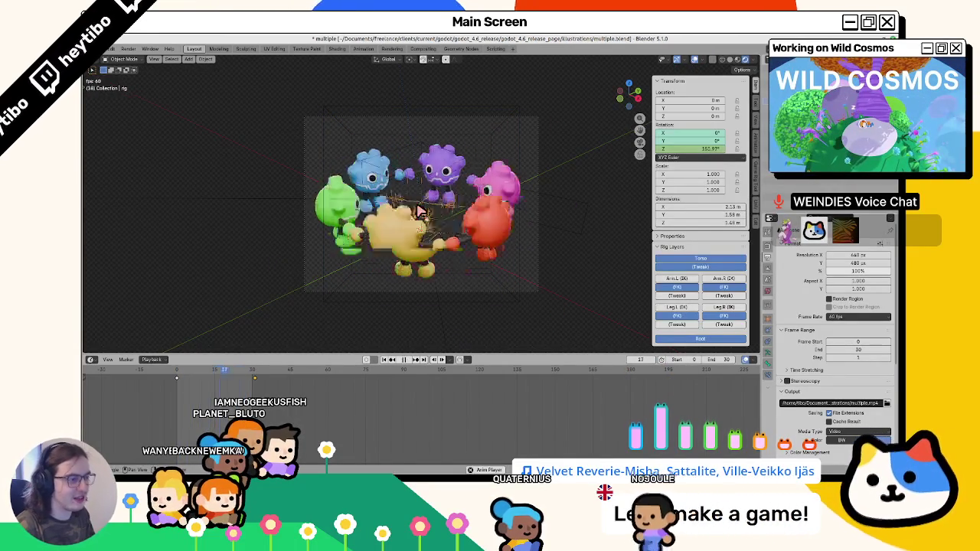
{"action": "key", "text": "space"}
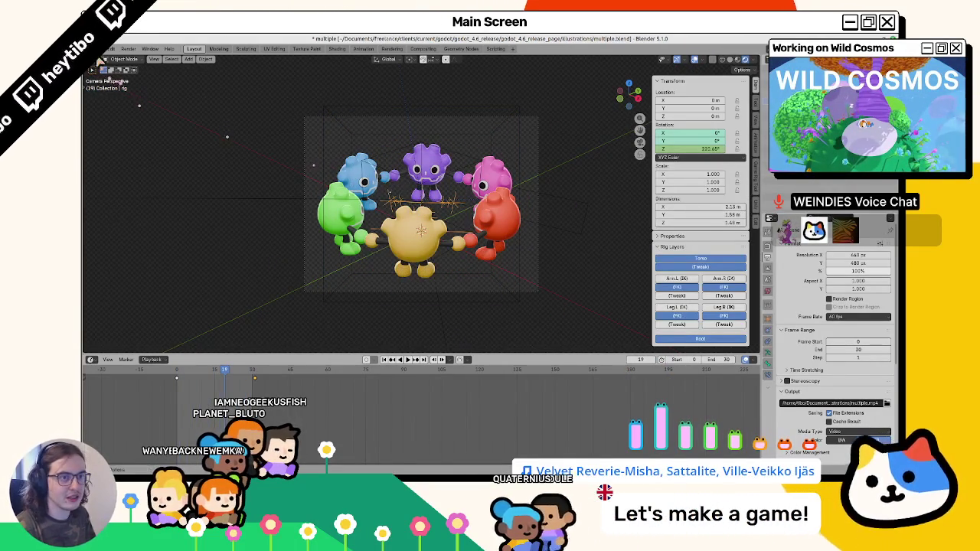
{"action": "left_click", "coordinate": [110, 48]}
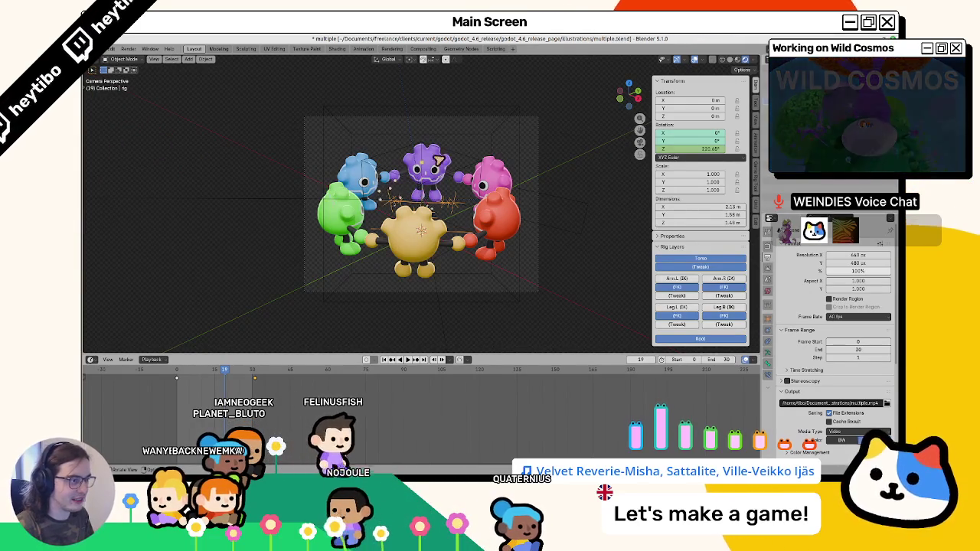
{"action": "left_click", "coordinate": [420, 191]}
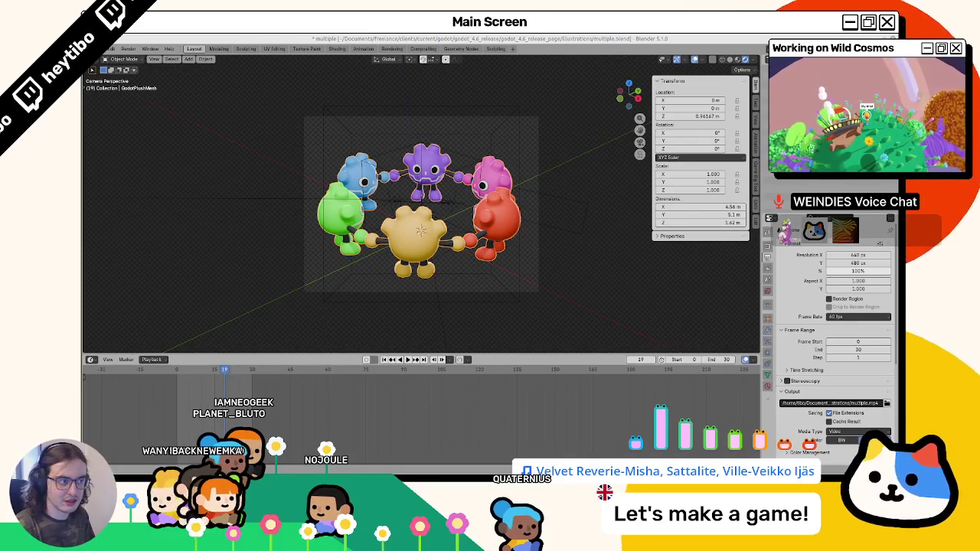
{"action": "left_click", "coordinate": [109, 48]}
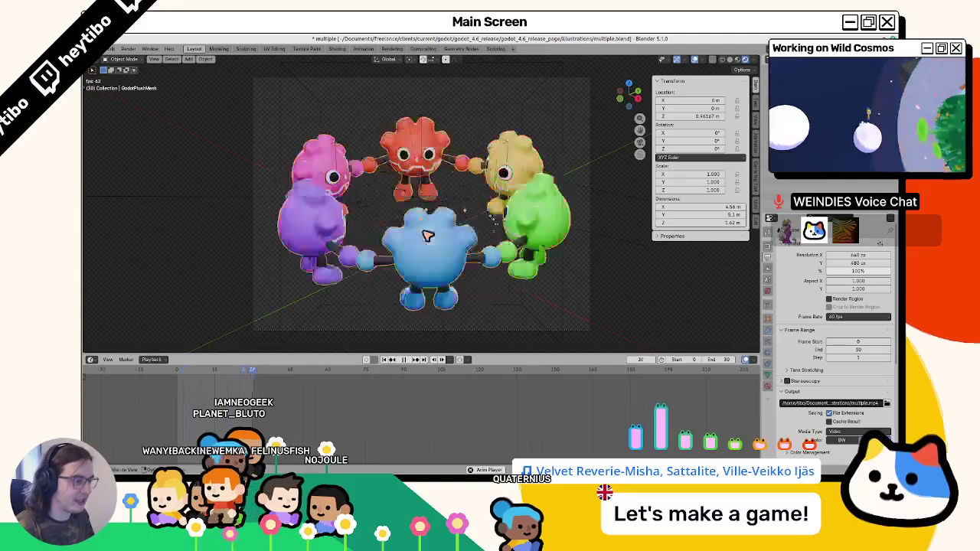
{"action": "left_click", "coordinate": [431, 210]}
{"action": "key", "text": "space"}
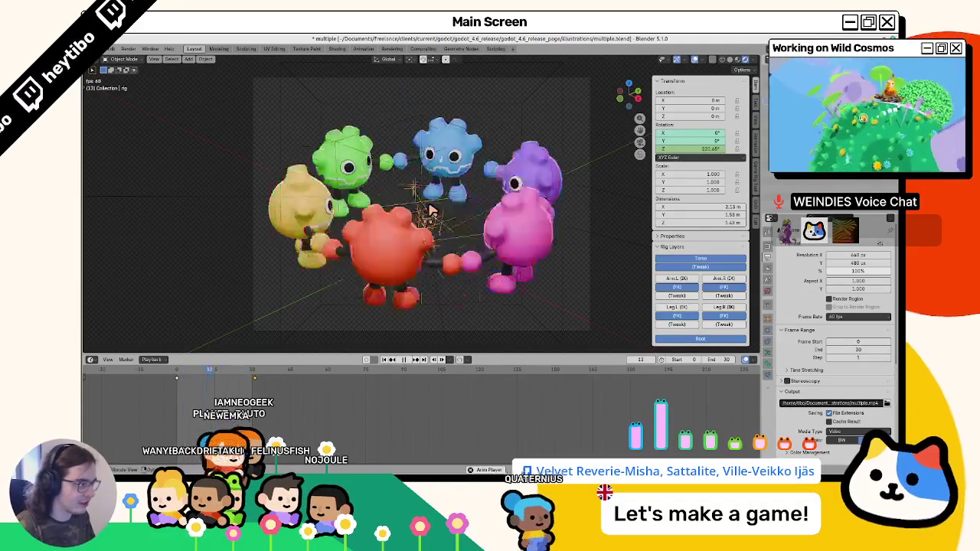
{"action": "key", "text": "space"}
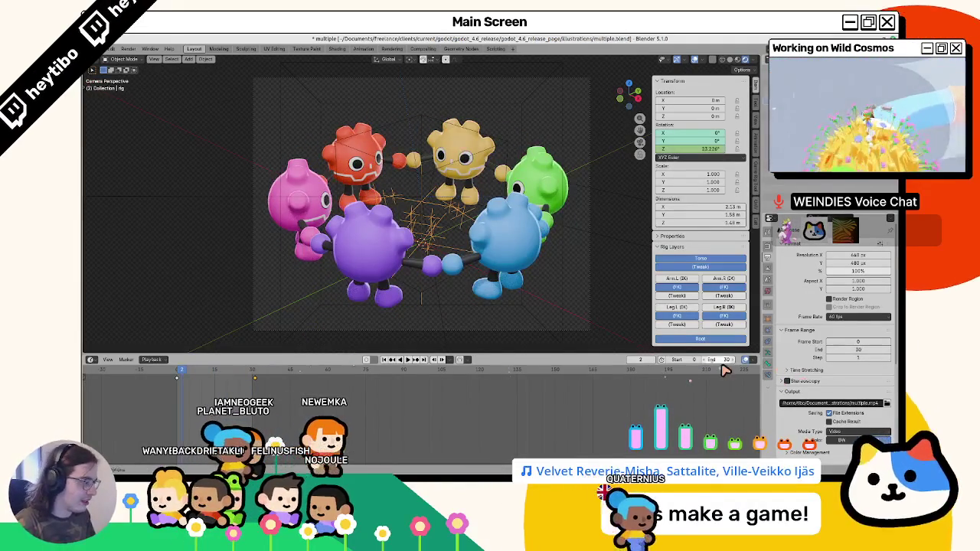
Set the end frame to 60, move the final keyframe from 30 to about 57, and preview.
{"action": "type", "text": "60"}
{"action": "key", "text": "Return"}
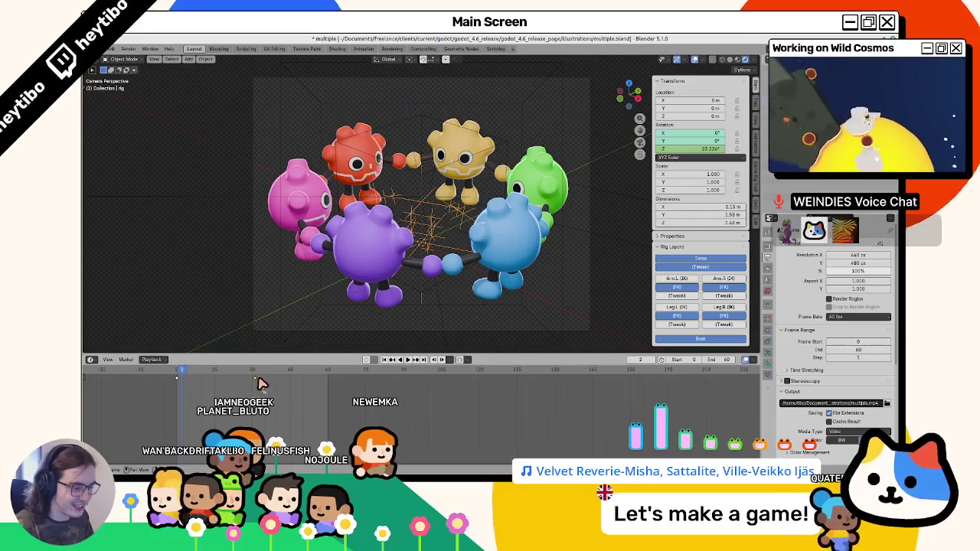
{"action": "left_click_drag", "start_coordinate": [259, 383], "coordinate": [344, 398]}
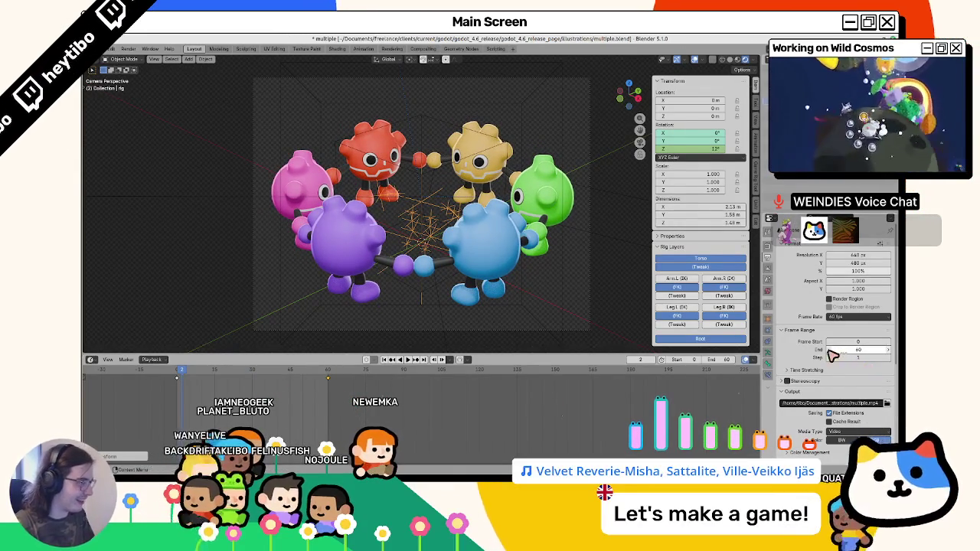
{"action": "key", "text": "space"}
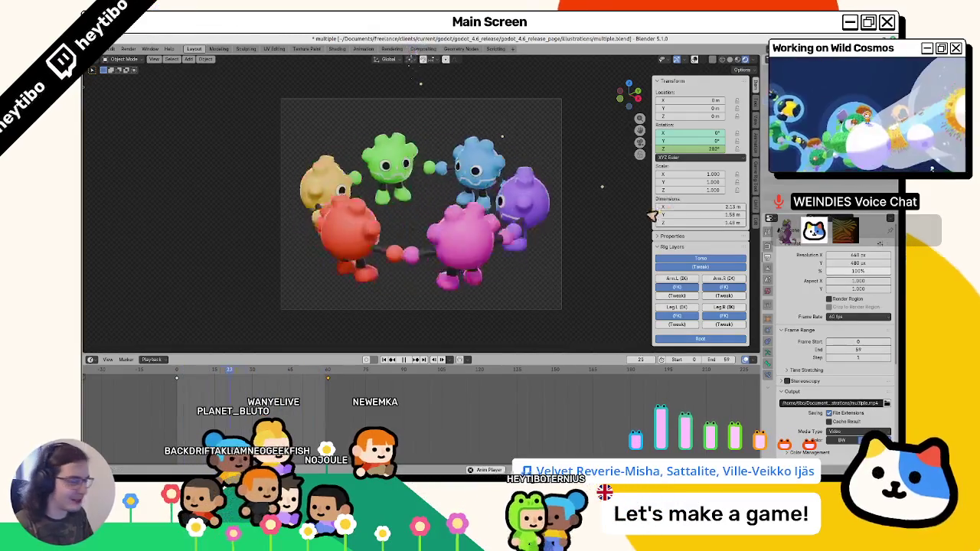
{"action": "key", "text": "Escape"}
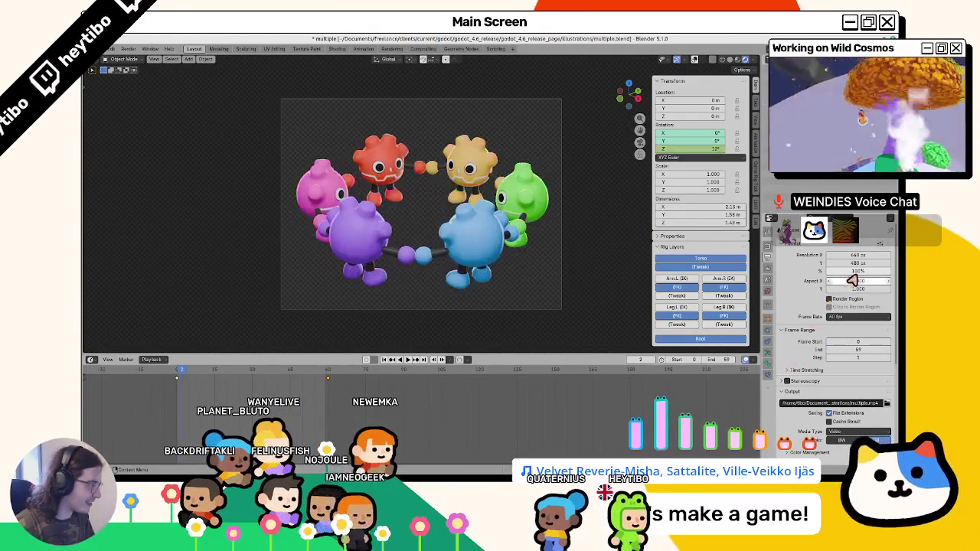
Set the render resolution to 400% and render the current frame.
{"action": "left_click", "coordinate": [864, 272]}
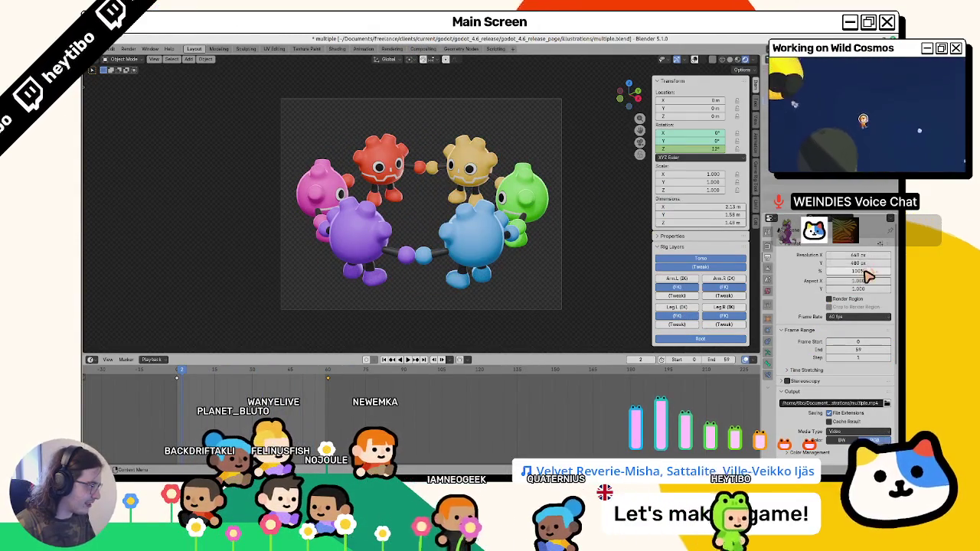
{"action": "key", "text": "Return"}
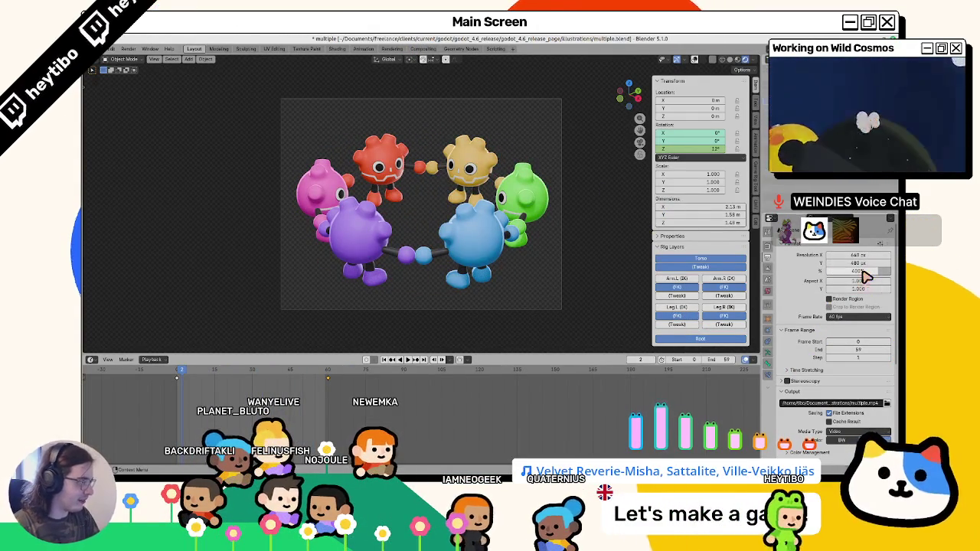
{"action": "key", "text": "ctrl+F12"}
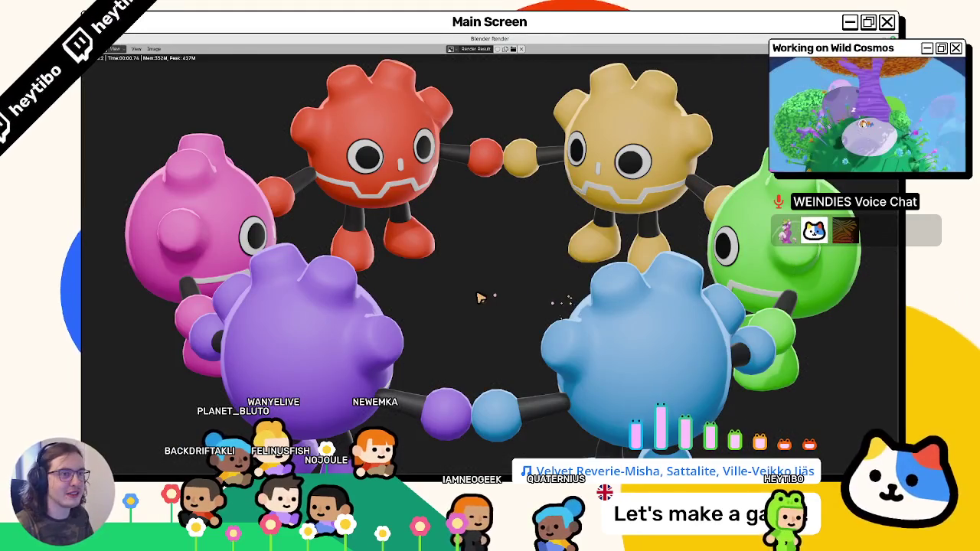
Close the render result and change the video container to Matroska.
{"action": "scroll", "coordinate": [477, 299], "scroll_direction": "down", "scroll_amount": 3}
{"action": "scroll", "coordinate": [477, 299], "scroll_direction": "up", "scroll_amount": 3}
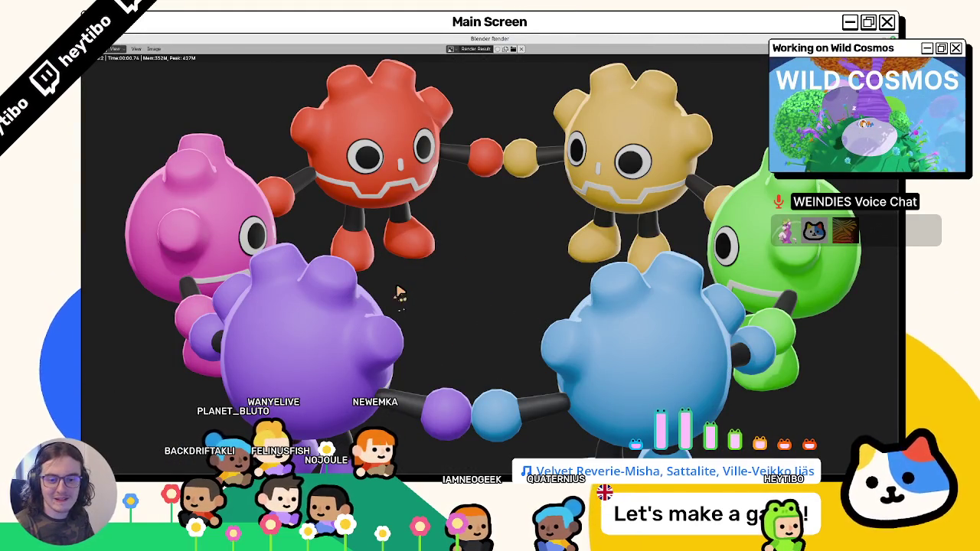
{"action": "key", "text": "Escape"}
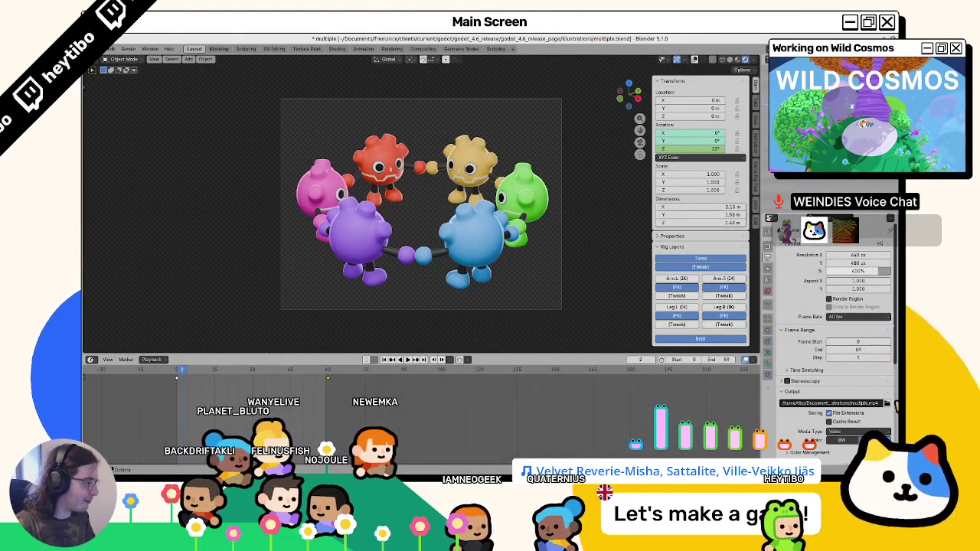
{"action": "scroll", "coordinate": [813, 399], "scroll_direction": "down", "scroll_amount": 4}
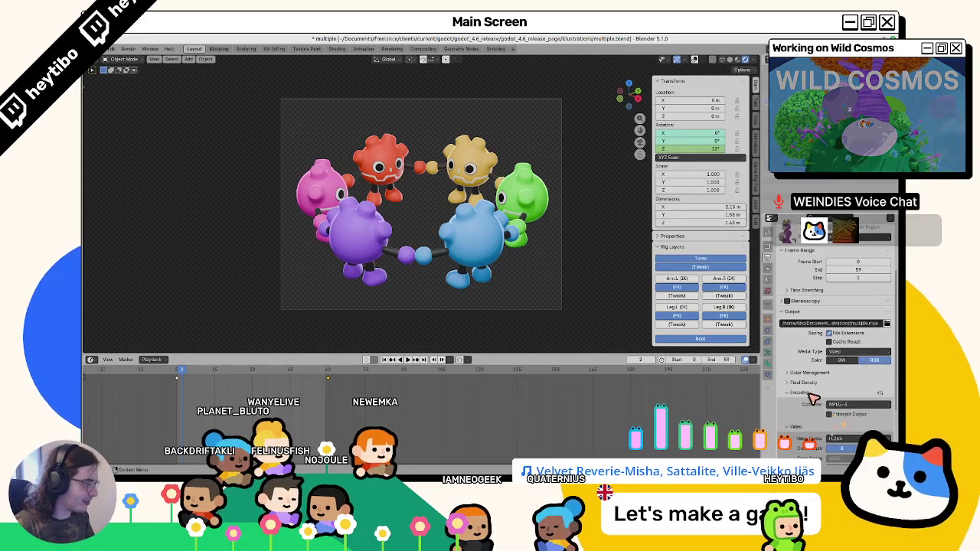
{"action": "left_click", "coordinate": [839, 404]}
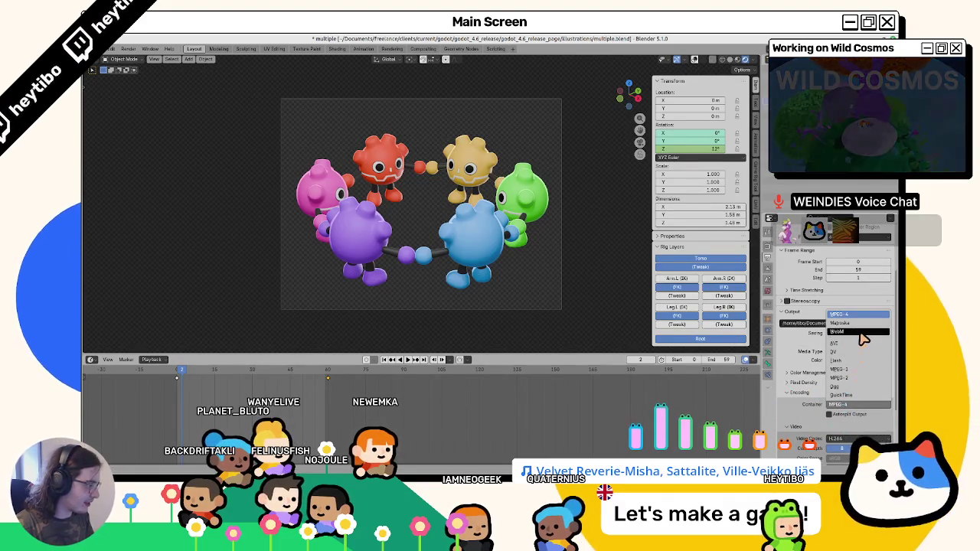
{"action": "left_click", "coordinate": [842, 323]}
{"action": "scroll", "coordinate": [861, 368], "scroll_direction": "down", "scroll_amount": 3}
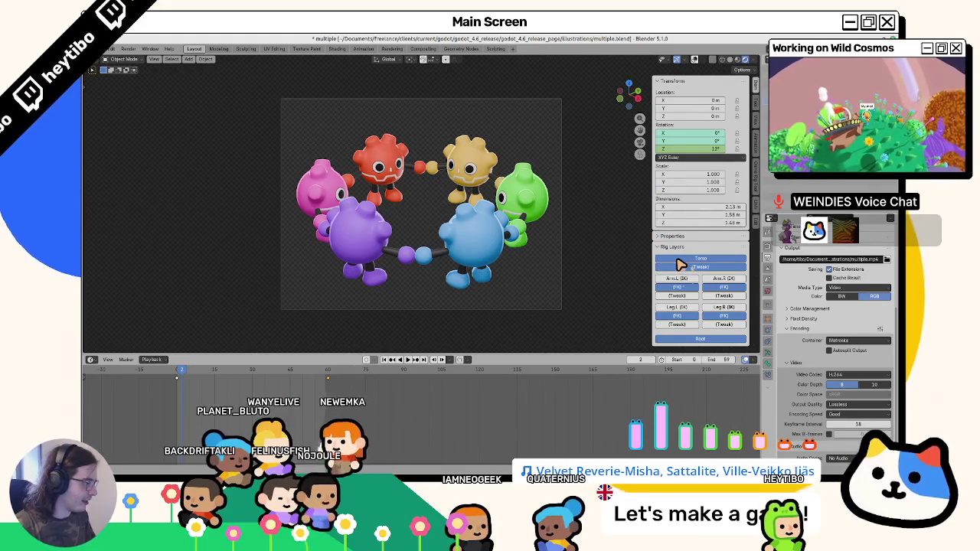
Make a test render, then review the render engine and world background settings.
{"action": "key", "text": "F12"}
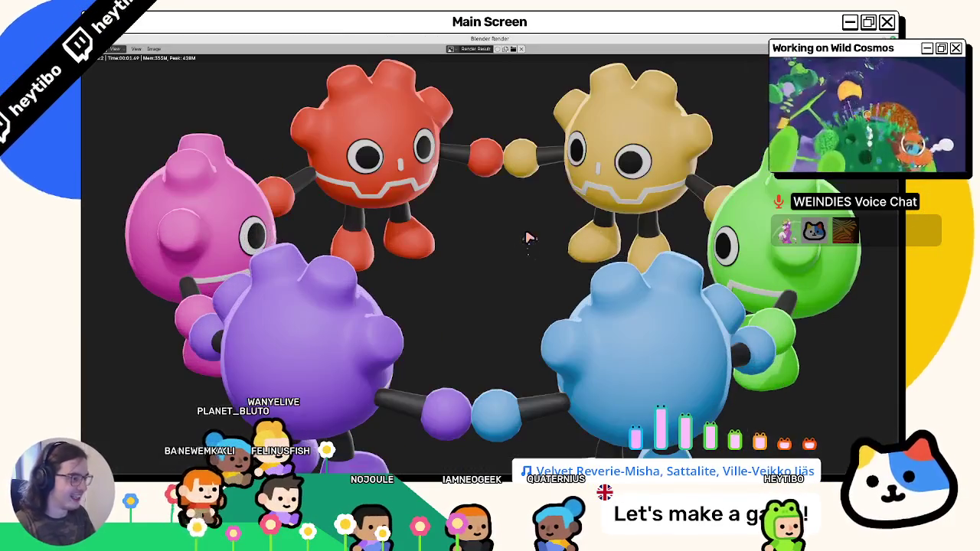
{"action": "key", "text": "Escape"}
{"action": "scroll", "coordinate": [796, 345], "scroll_direction": "up", "scroll_amount": 5}
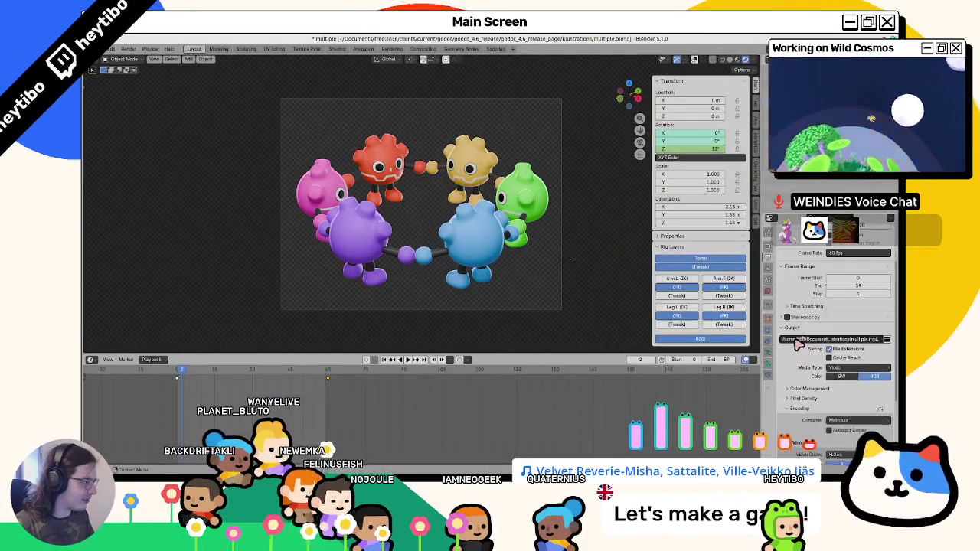
{"action": "scroll", "coordinate": [793, 379], "scroll_direction": "down", "scroll_amount": 5}
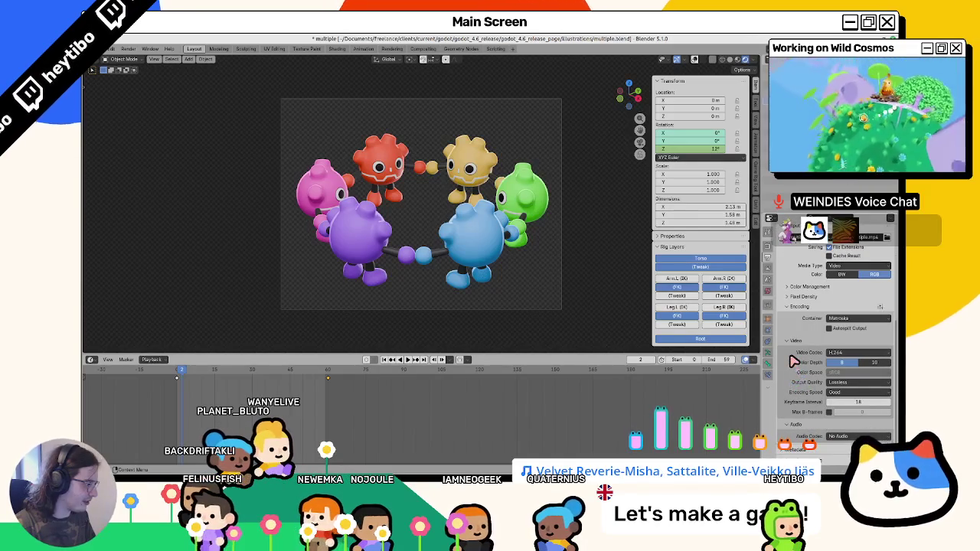
{"action": "scroll", "coordinate": [793, 360], "scroll_direction": "up", "scroll_amount": 3}
{"action": "left_click", "coordinate": [765, 259]}
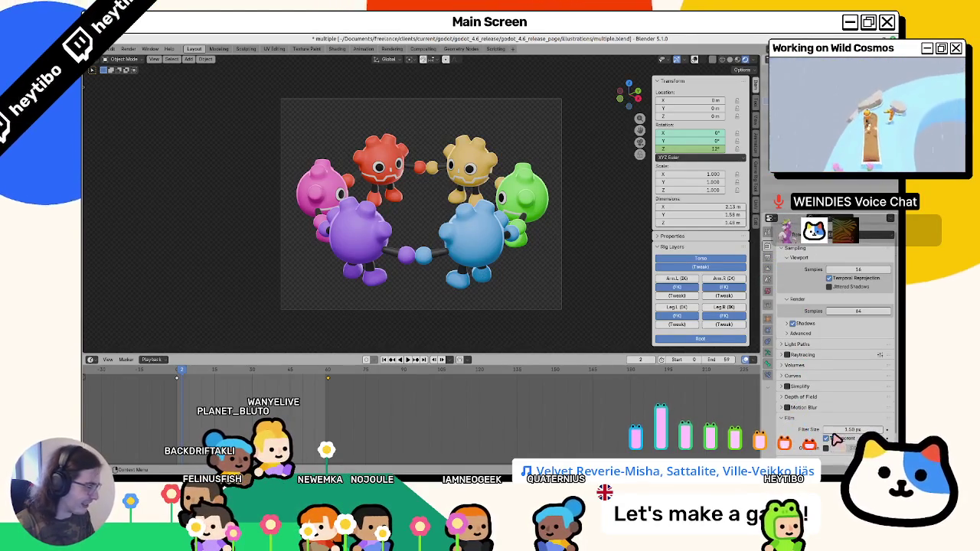
{"action": "left_click", "coordinate": [767, 296]}
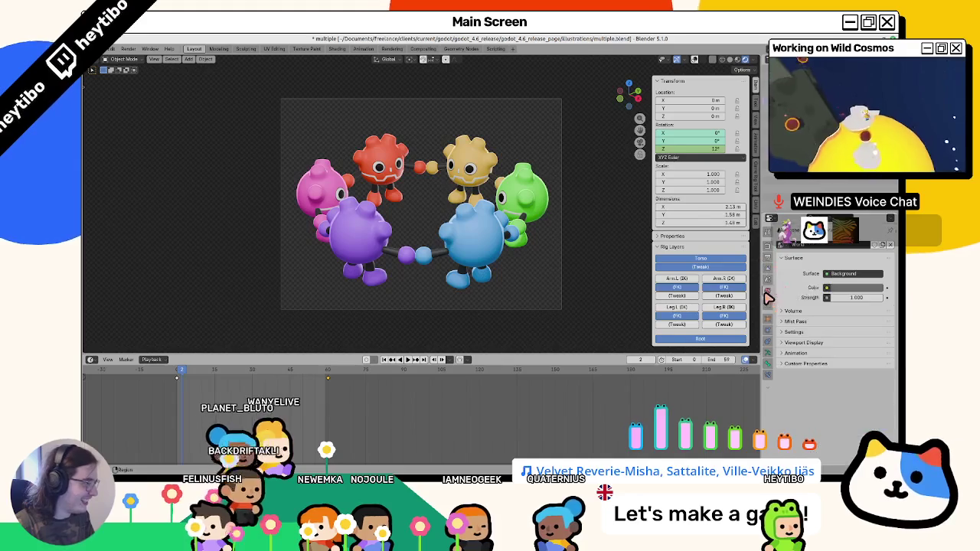
Look at the Compositing workspace, return to Layout, and render another test image.
{"action": "left_click", "coordinate": [422, 49]}
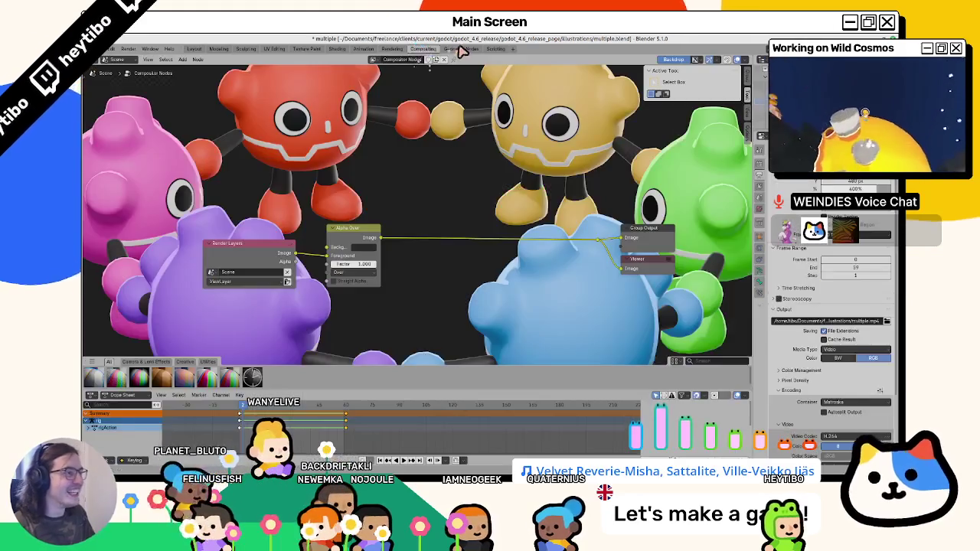
{"action": "left_click", "coordinate": [461, 49]}
{"action": "left_click", "coordinate": [422, 49]}
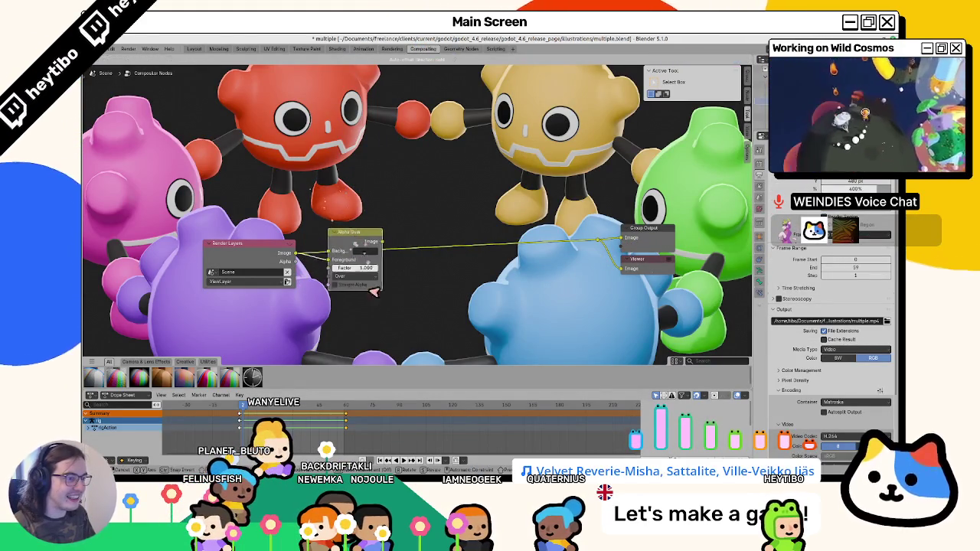
{"action": "left_click", "coordinate": [195, 49]}
{"action": "key", "text": "F12"}
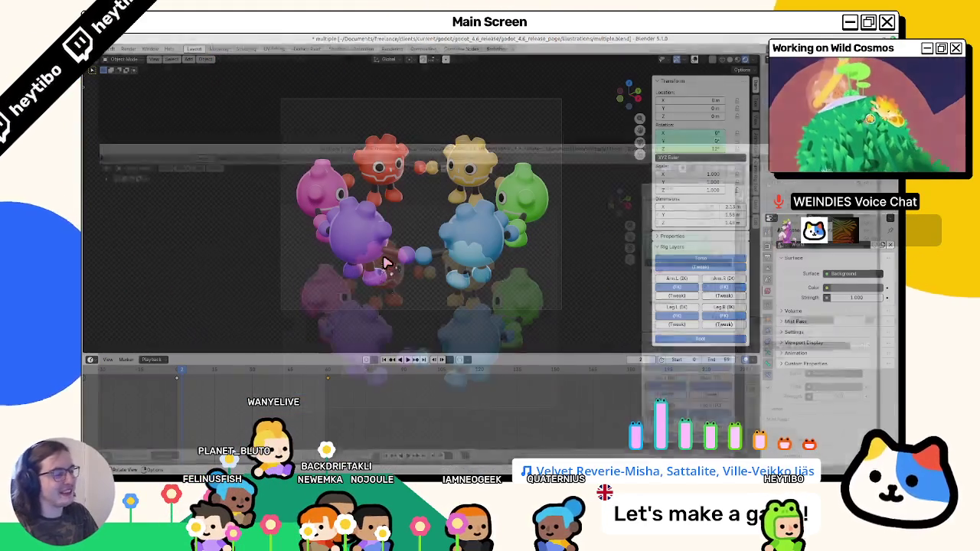
{"action": "scroll", "coordinate": [414, 265], "scroll_direction": "down", "scroll_amount": 2}
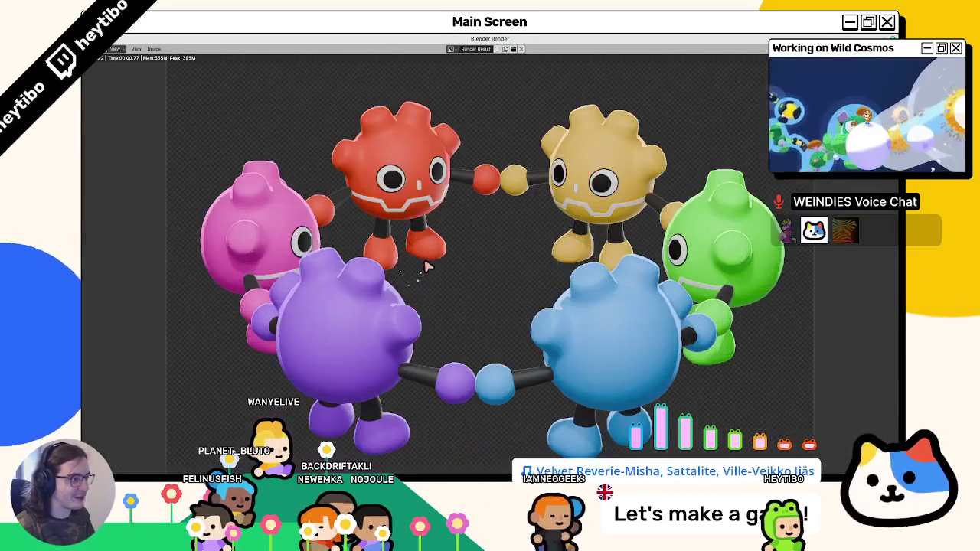
{"action": "key", "text": "Escape"}
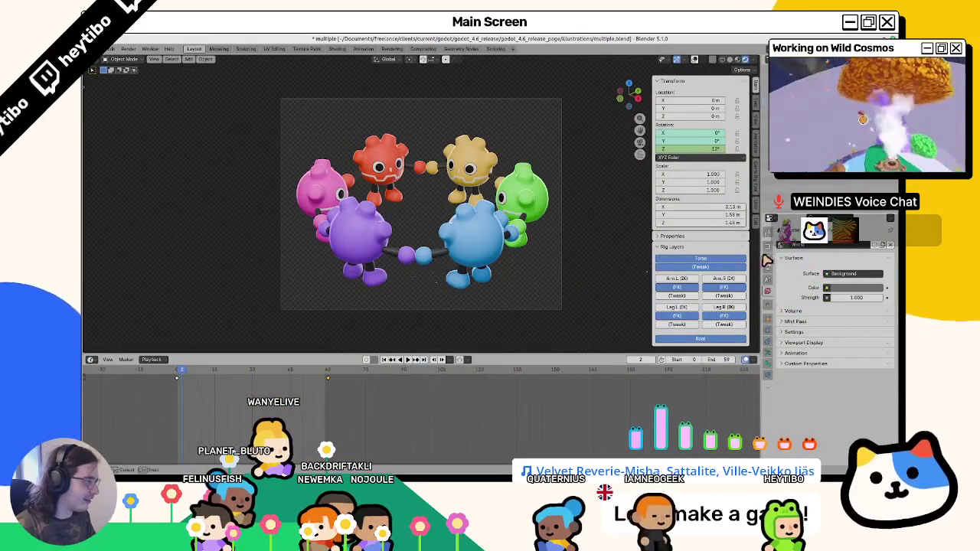
{"action": "left_click", "coordinate": [770, 266]}
{"action": "scroll", "coordinate": [835, 329], "scroll_direction": "down", "scroll_amount": 5}
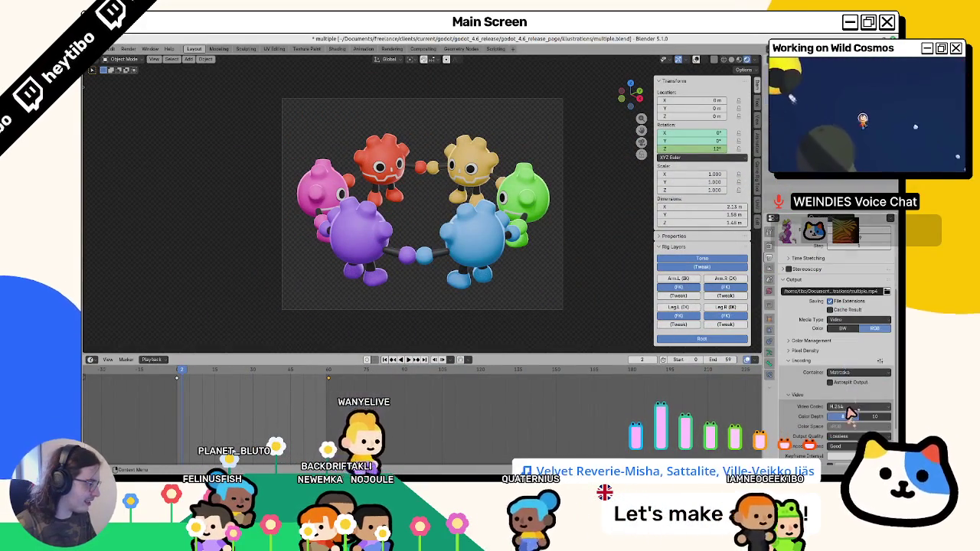
Try the AV1 and PNG video codecs, then set the container to AVI.
{"action": "left_click", "coordinate": [850, 407]}
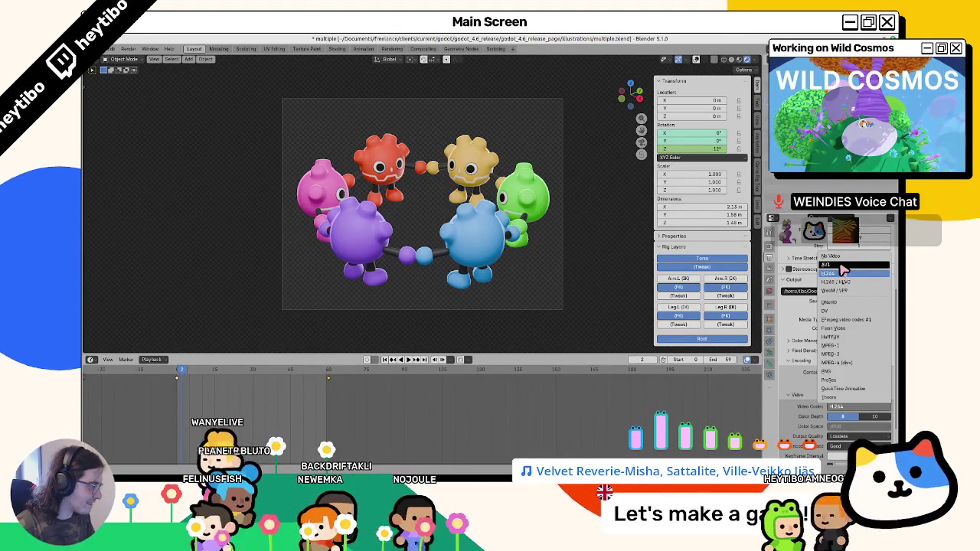
{"action": "left_click", "coordinate": [840, 265]}
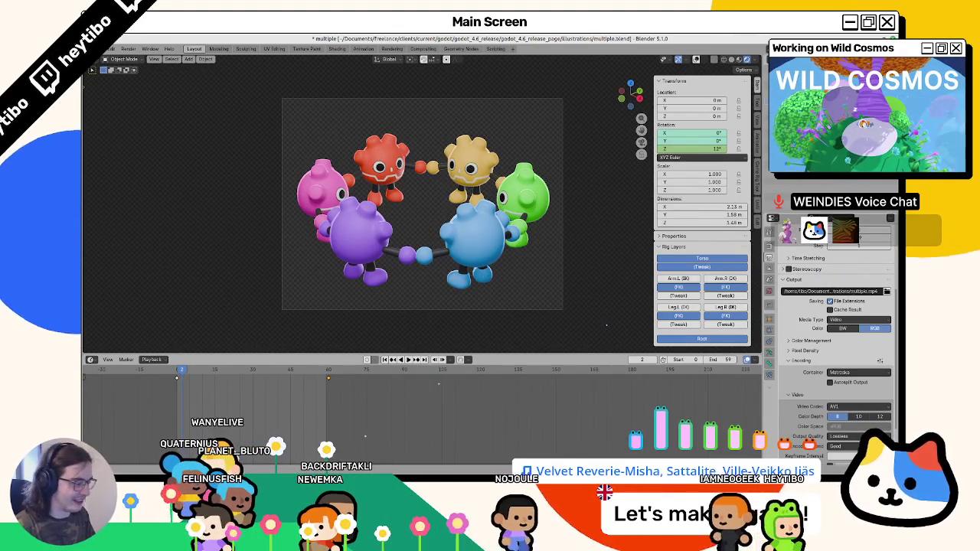
{"action": "left_click", "coordinate": [845, 408]}
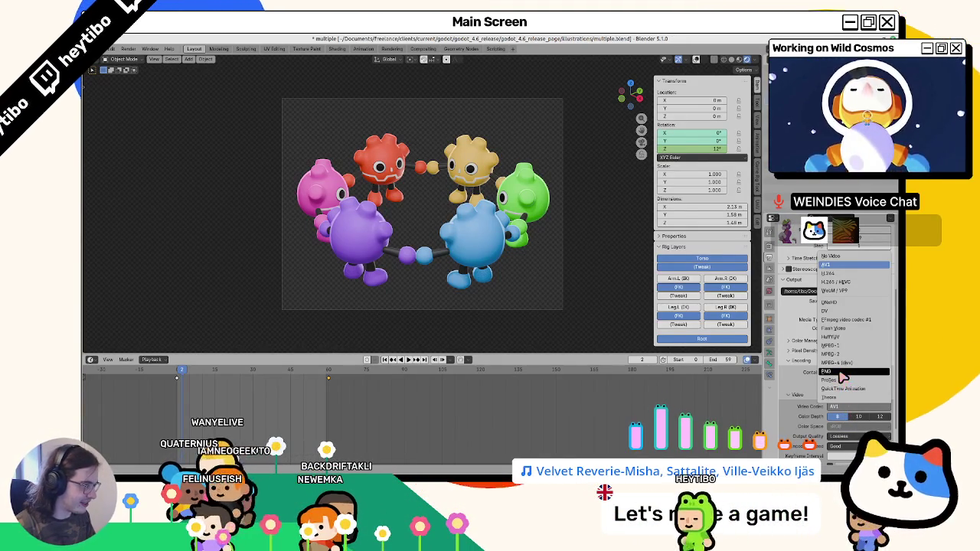
{"action": "left_click", "coordinate": [842, 375]}
{"action": "left_click", "coordinate": [852, 374]}
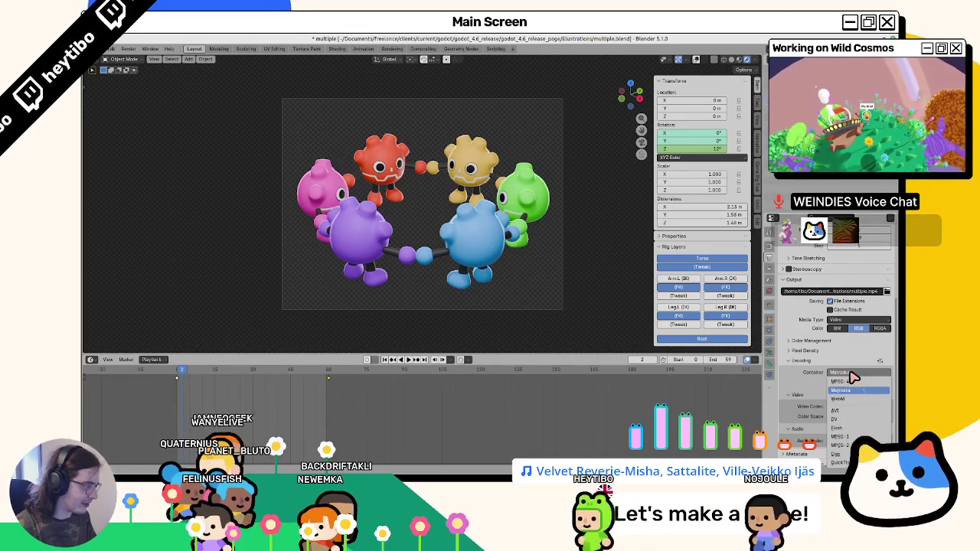
{"action": "scroll", "coordinate": [882, 362], "scroll_direction": "up", "scroll_amount": 1}
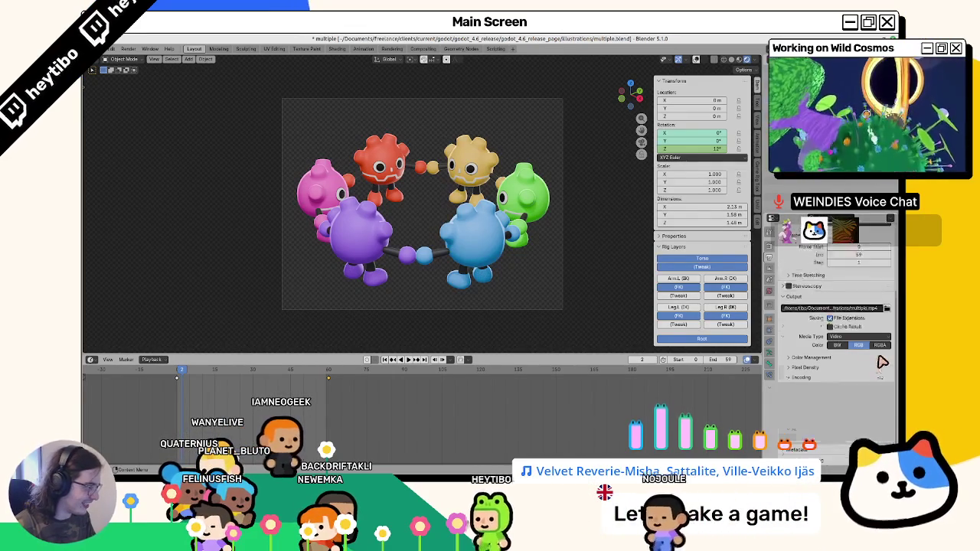
{"action": "scroll", "coordinate": [859, 410], "scroll_direction": "up", "scroll_amount": 1}
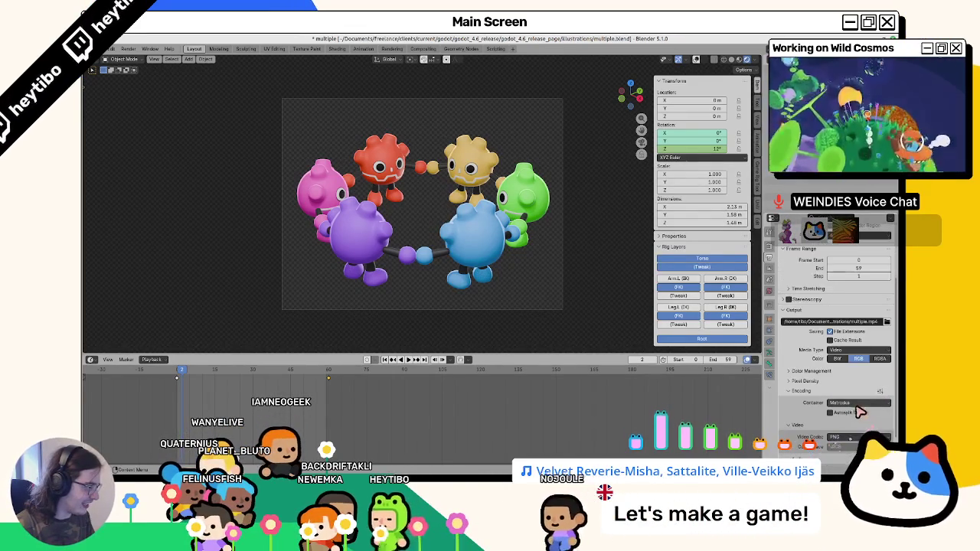
{"action": "left_click", "coordinate": [857, 403]}
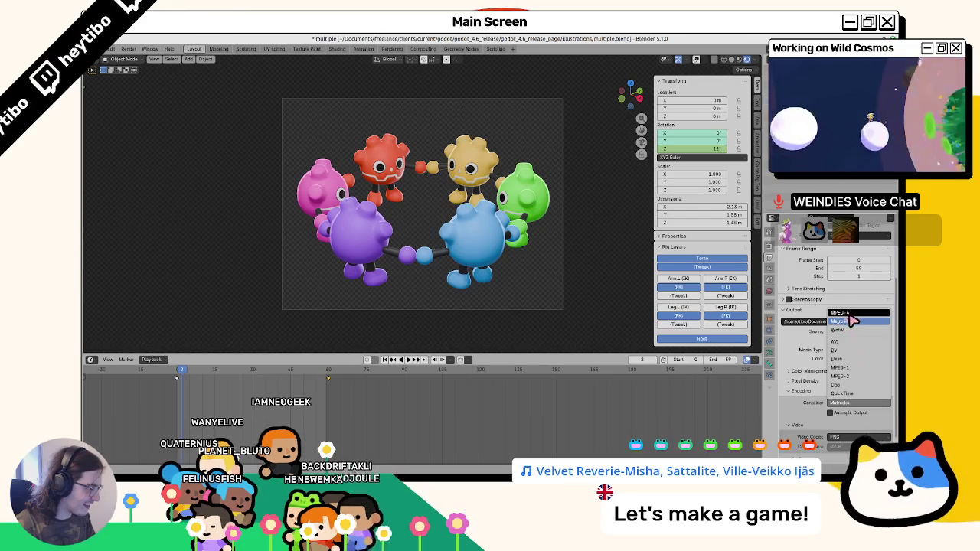
{"action": "left_click", "coordinate": [856, 343]}
Browse the container, codec and preset lists, then switch Media Type to Image for PNG RGBA output.
{"action": "left_click", "coordinate": [888, 402]}
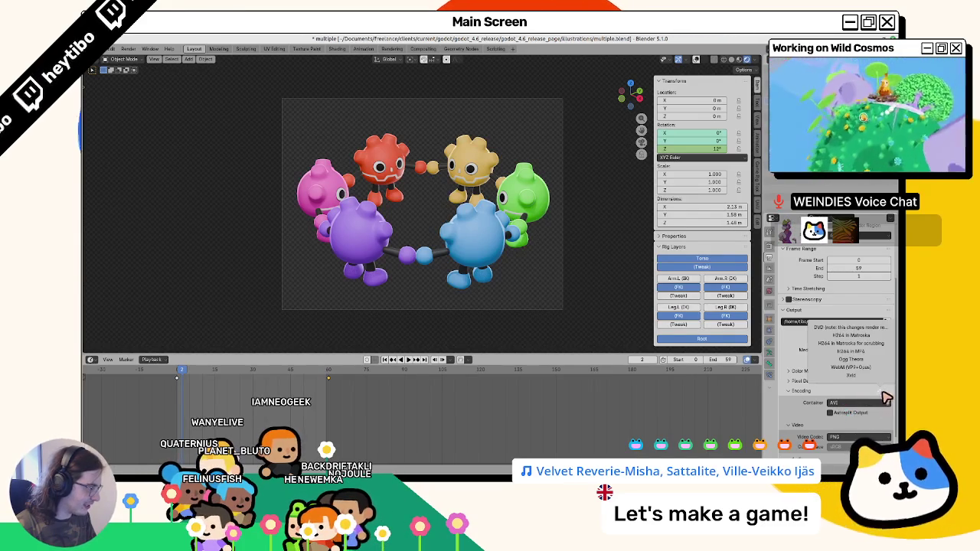
{"action": "left_click", "coordinate": [858, 402]}
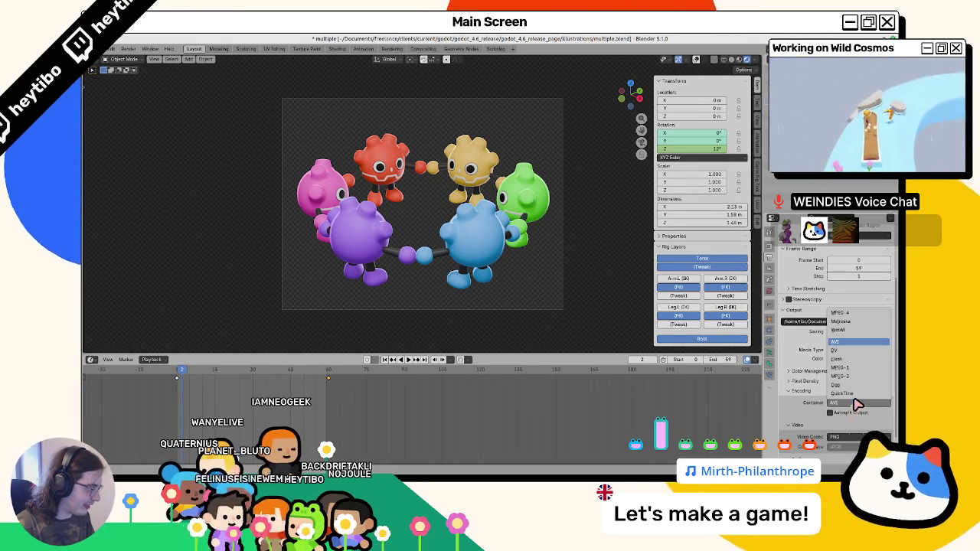
{"action": "left_click", "coordinate": [843, 438]}
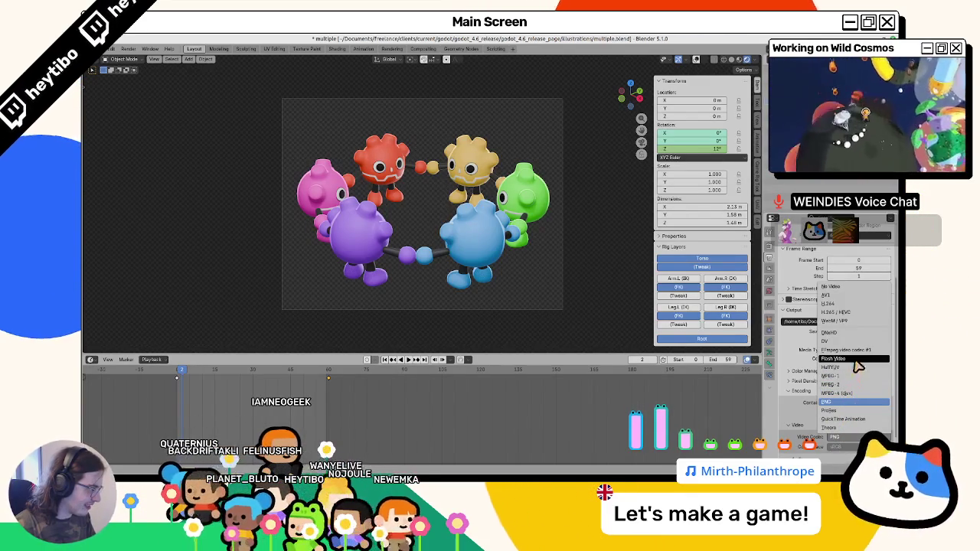
{"action": "left_click", "coordinate": [850, 402]}
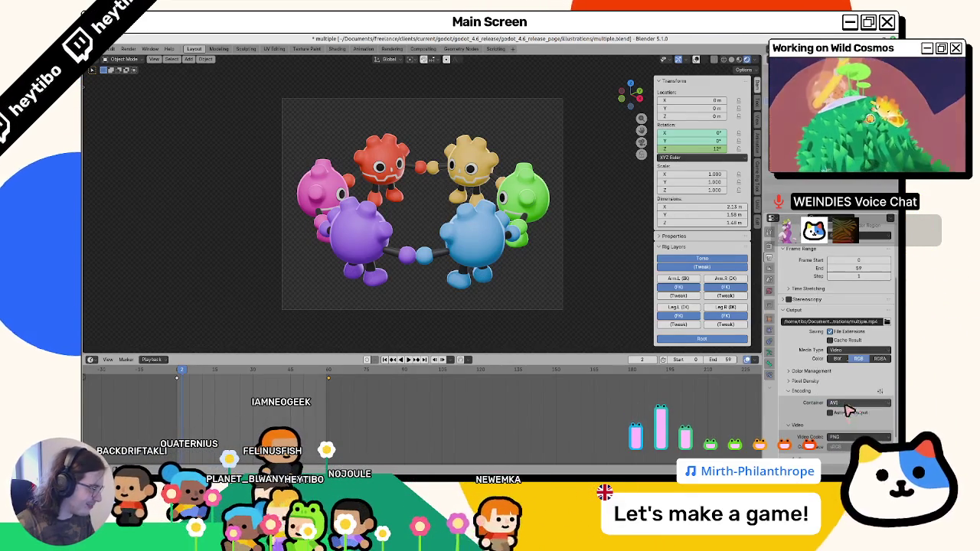
{"action": "left_click", "coordinate": [850, 402]}
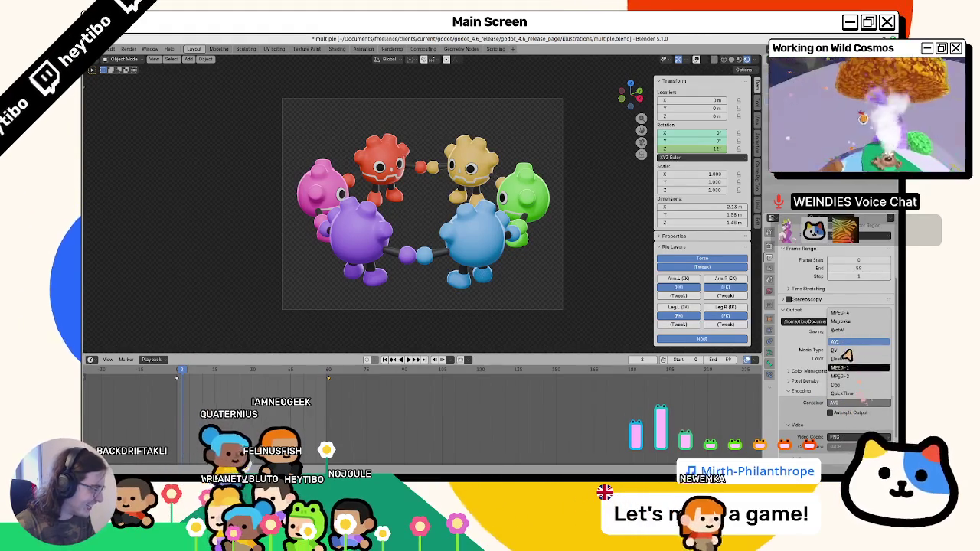
{"action": "left_click", "coordinate": [881, 394]}
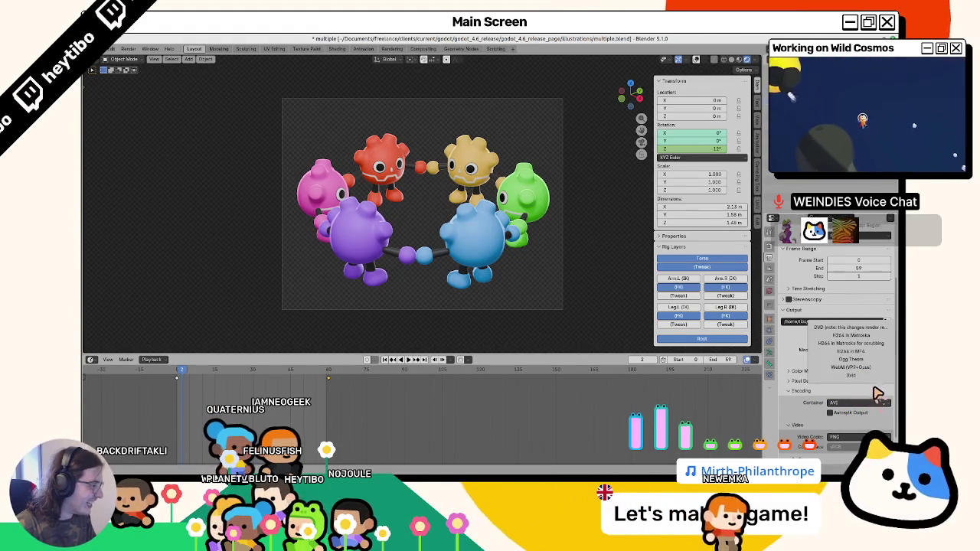
{"action": "scroll", "coordinate": [828, 392], "scroll_direction": "down", "scroll_amount": 1}
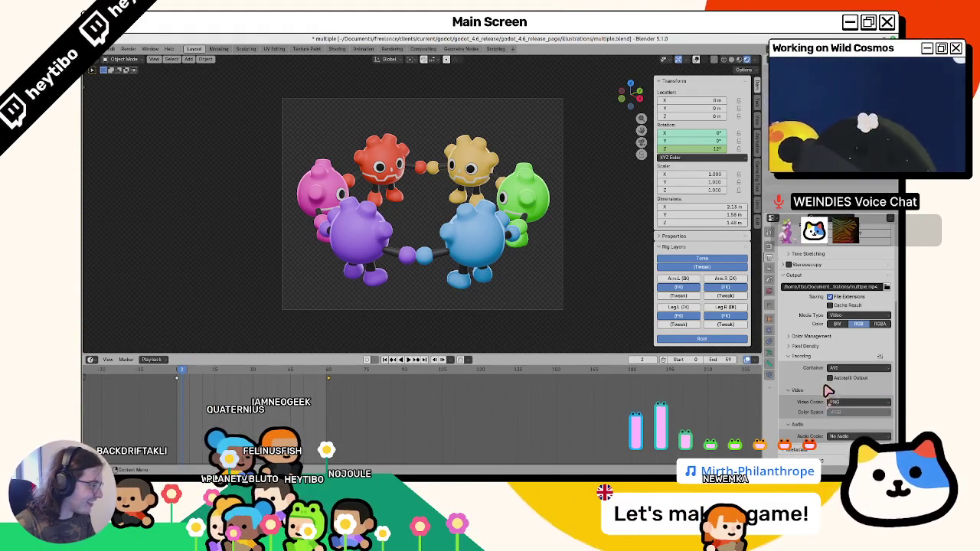
{"action": "left_click", "coordinate": [841, 403]}
{"action": "left_click", "coordinate": [841, 408]}
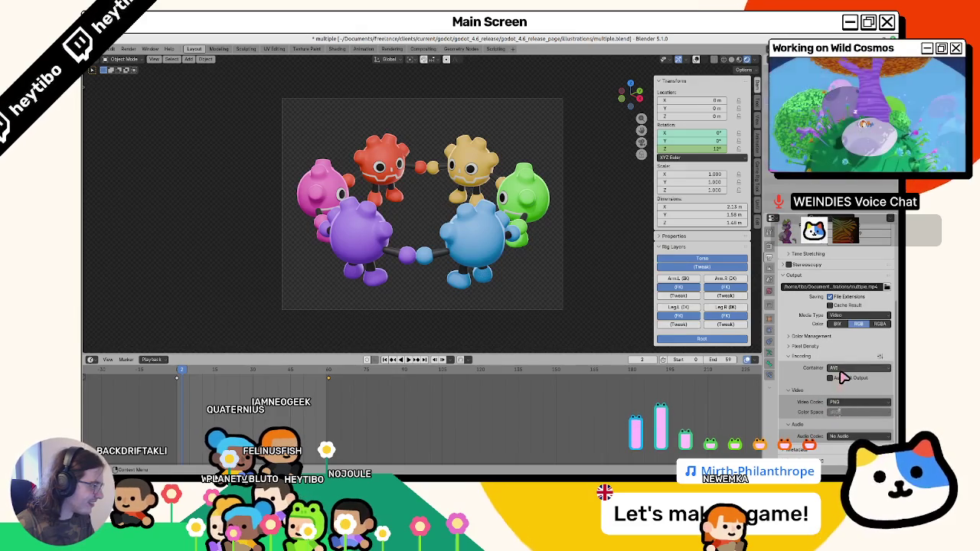
{"action": "left_click", "coordinate": [855, 314]}
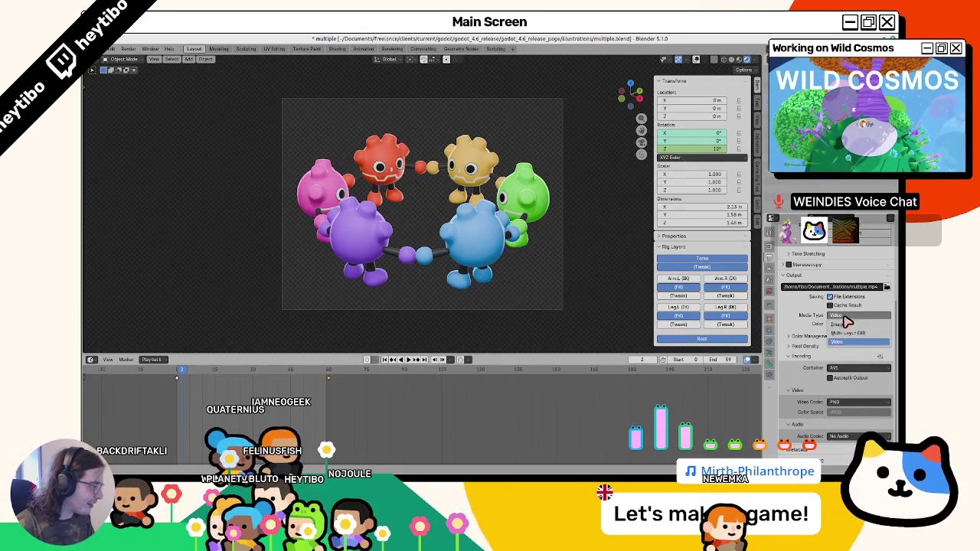
{"action": "left_click", "coordinate": [853, 327]}
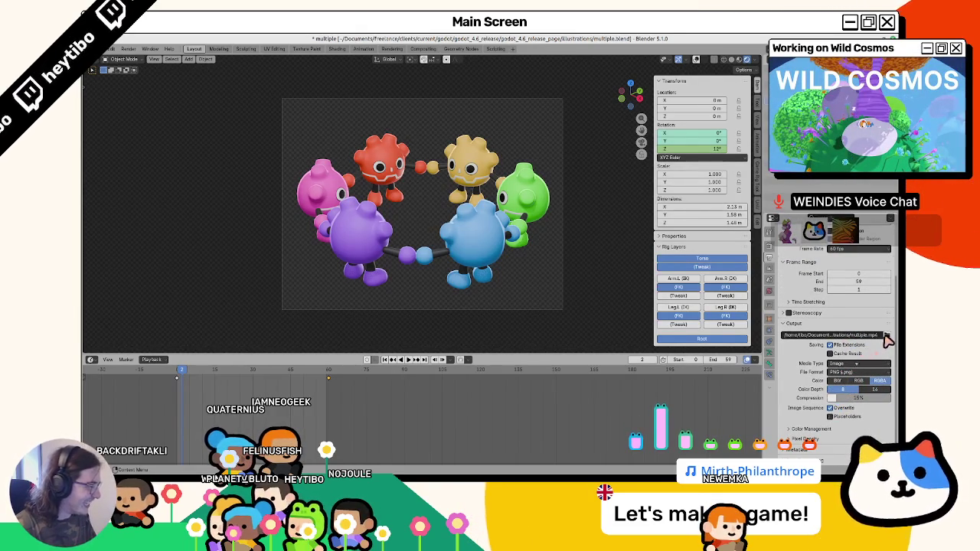
Pick a new output folder for the frames, test-render, jump to the first frame and save.
{"action": "left_click", "coordinate": [887, 336]}
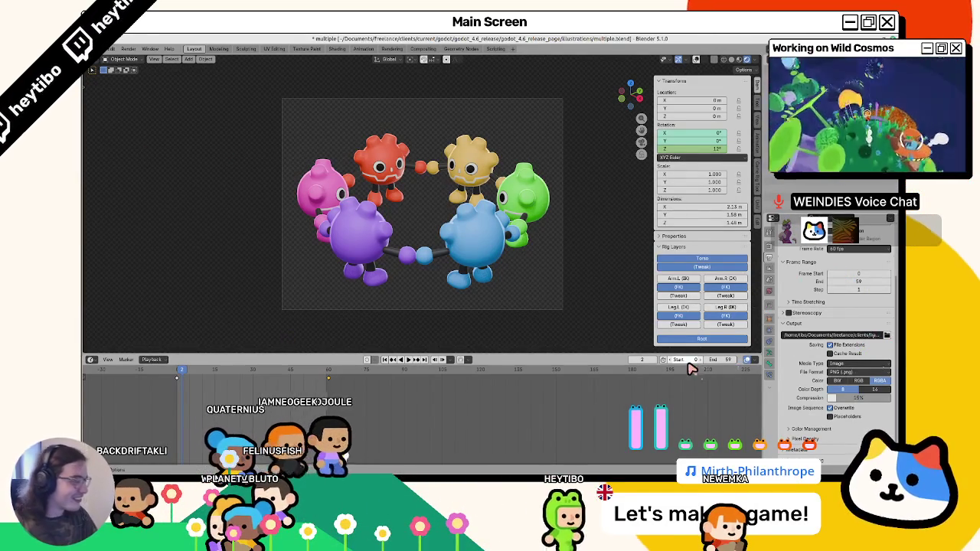
{"action": "key", "text": "F12"}
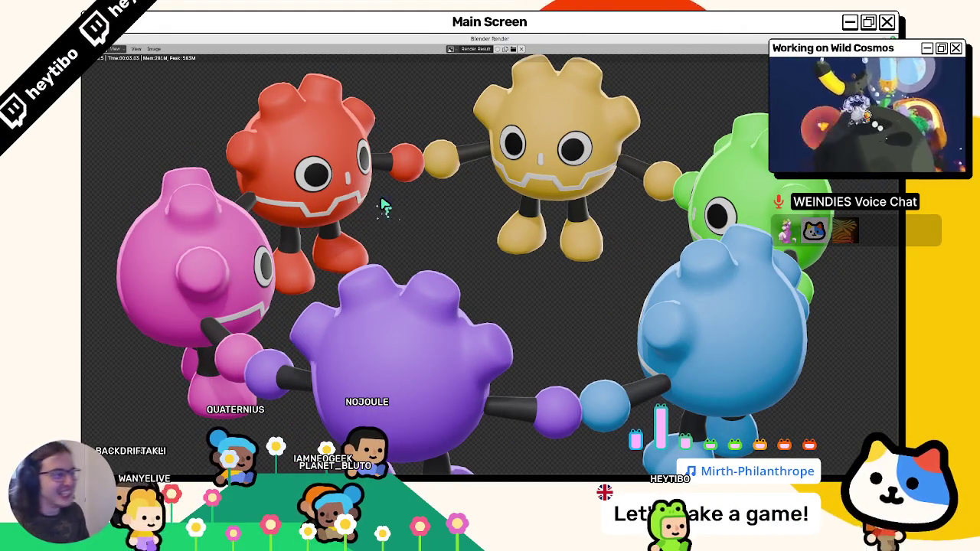
{"action": "key", "text": "Escape"}
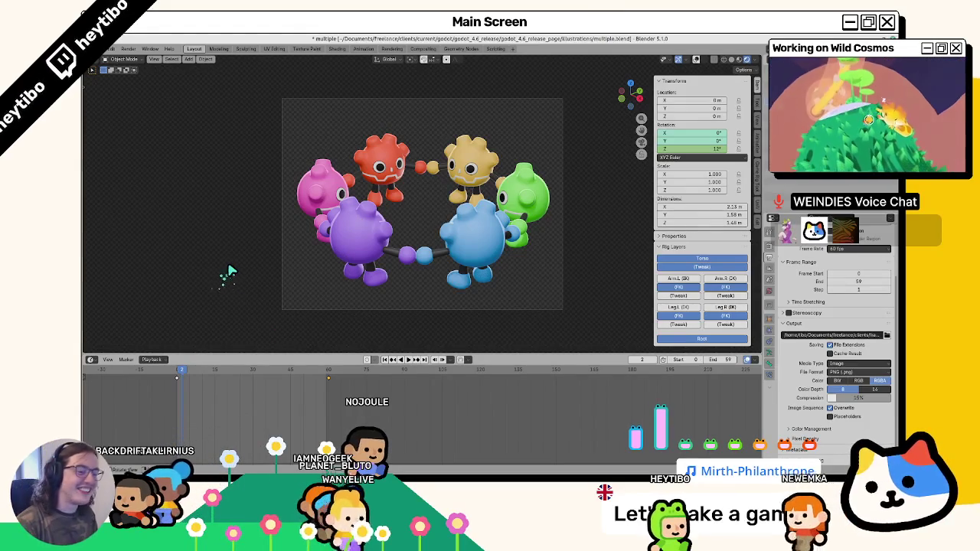
{"action": "key", "text": "shift+Left"}
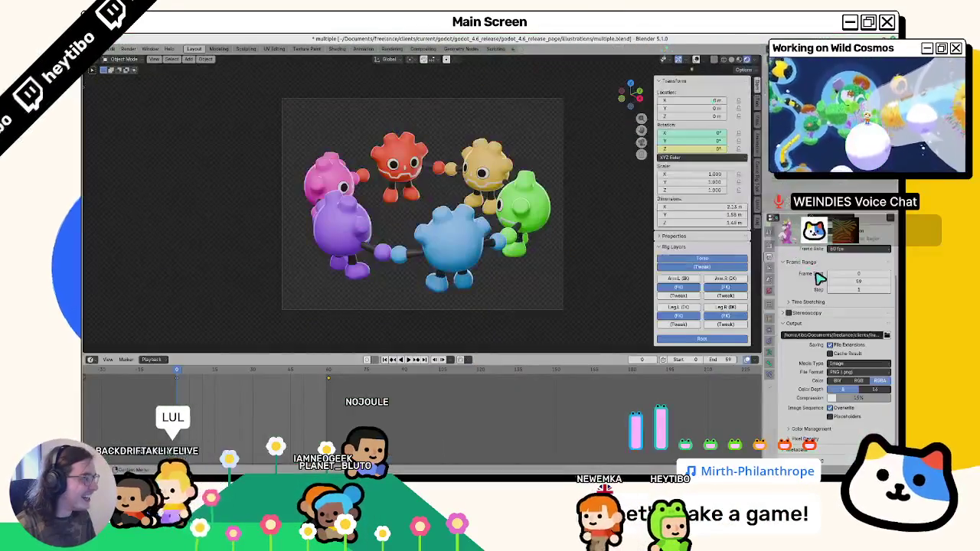
{"action": "key", "text": "ctrl+s"}
Lower the resolution scale from 400% to 200%, test-rendering along the way.
{"action": "scroll", "coordinate": [842, 285], "scroll_direction": "up", "scroll_amount": 2}
{"action": "left_click", "coordinate": [841, 285]}
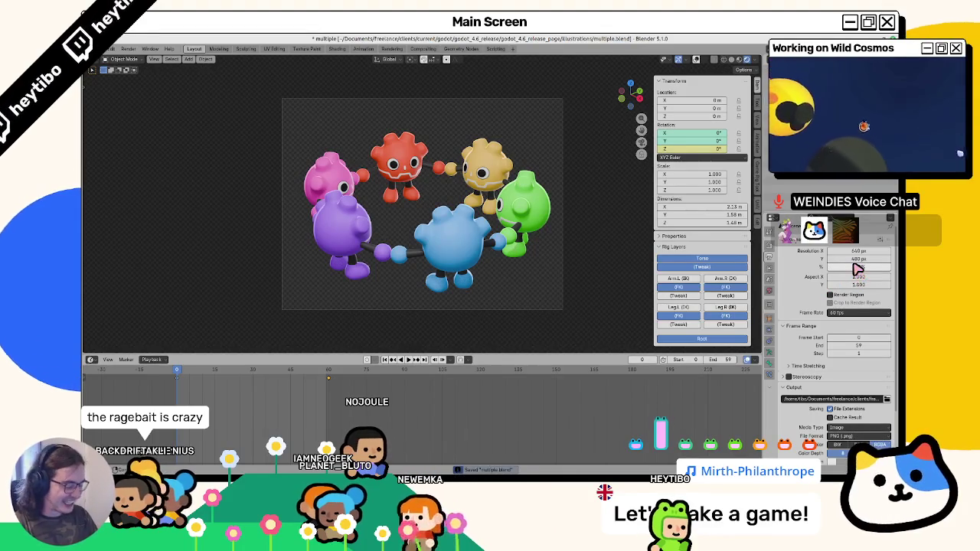
{"action": "key", "text": "F12"}
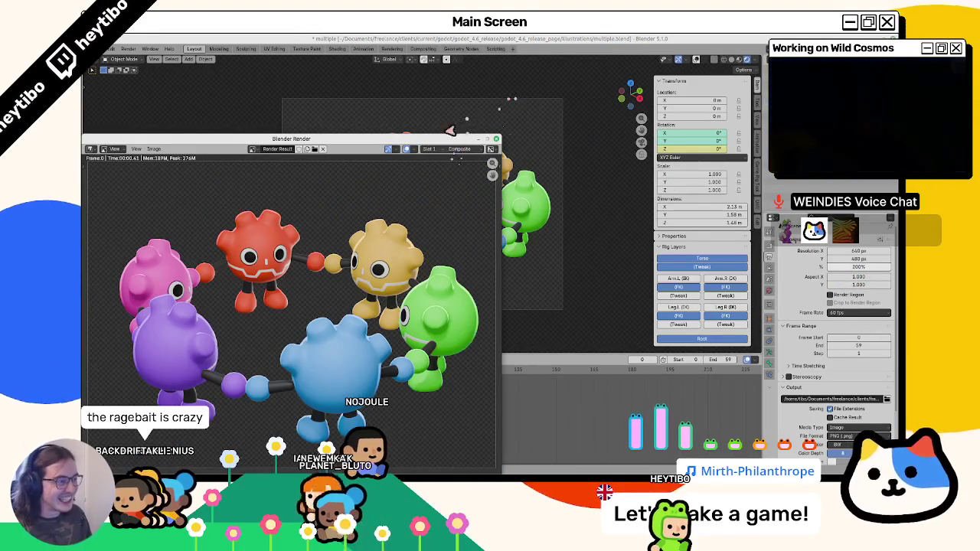
{"action": "key", "text": "Escape"}
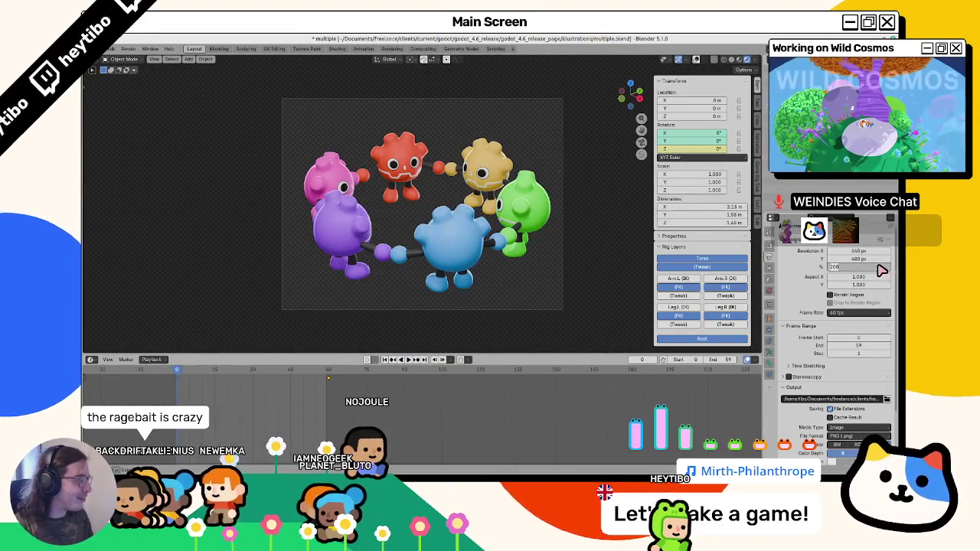
{"action": "double_click", "coordinate": [882, 267]}
{"action": "type", "text": "300"}
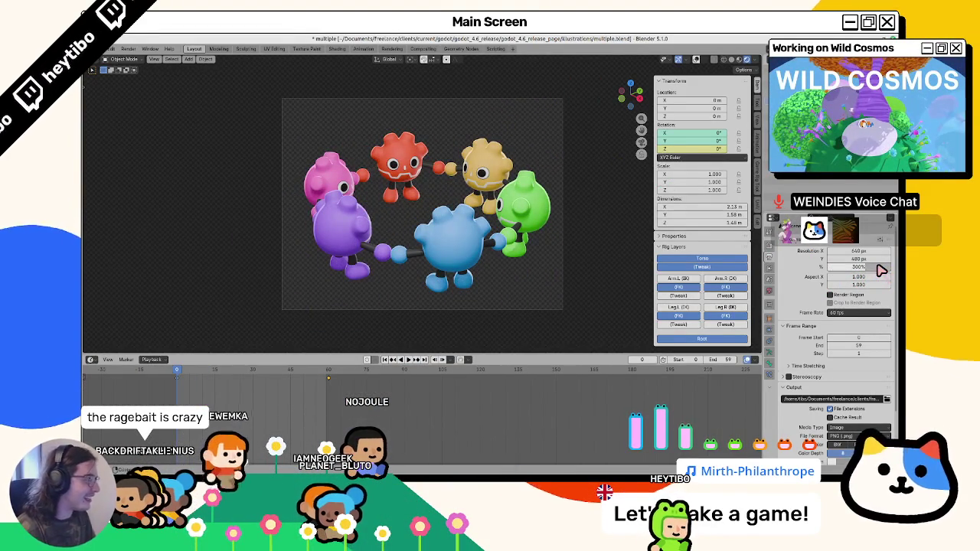
{"action": "left_click", "coordinate": [771, 252]}
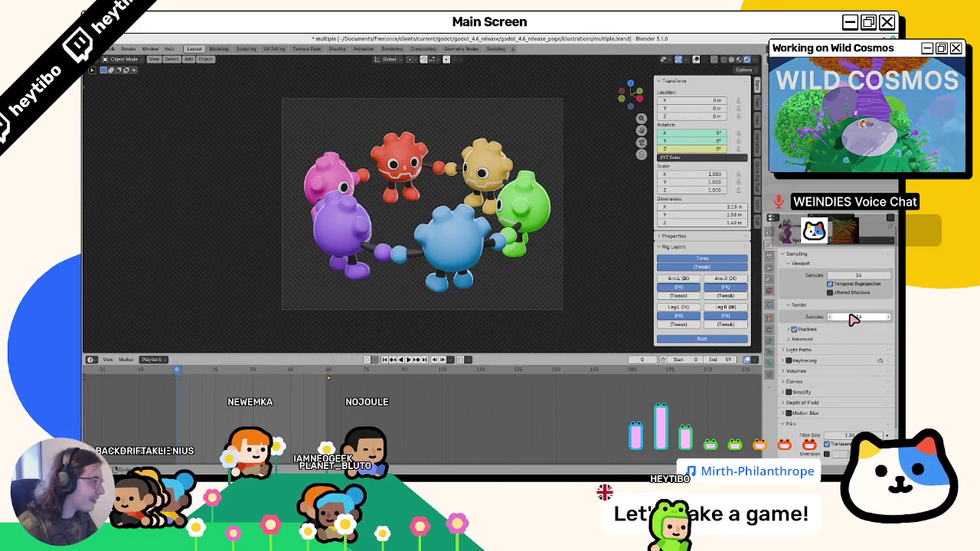
Test-render, play the animation, render a viewport preview and check the output folder.
{"action": "key", "text": "F12"}
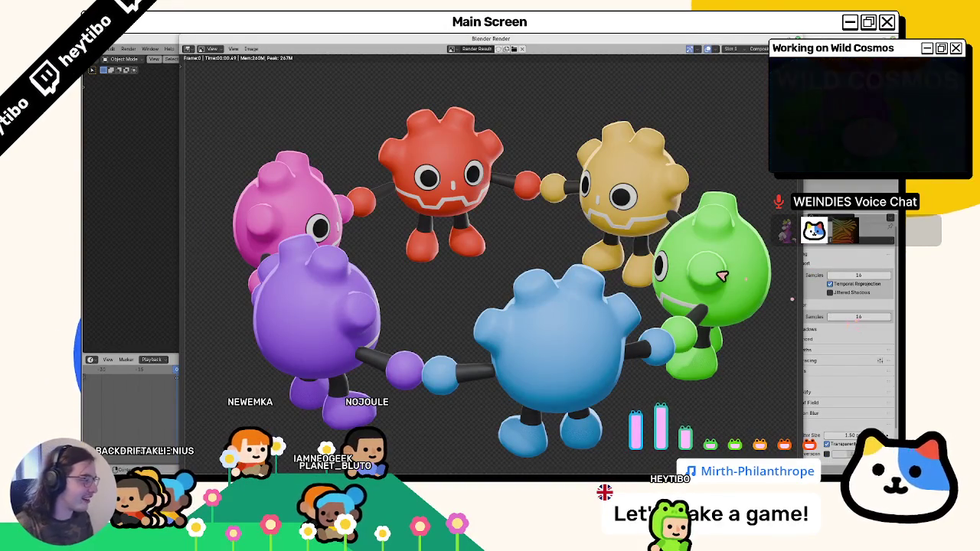
{"action": "key", "text": "Escape"}
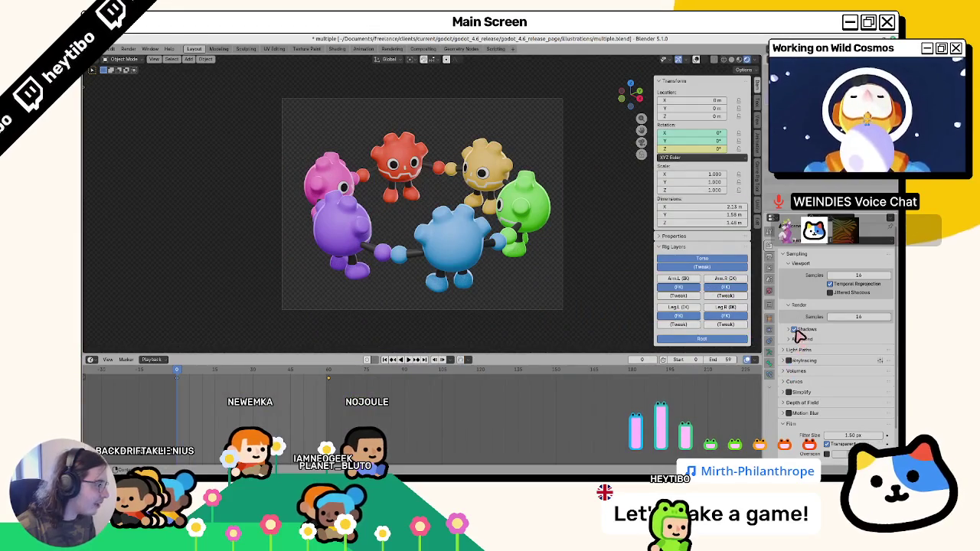
{"action": "scroll", "coordinate": [314, 160], "scroll_direction": "up", "scroll_amount": 2}
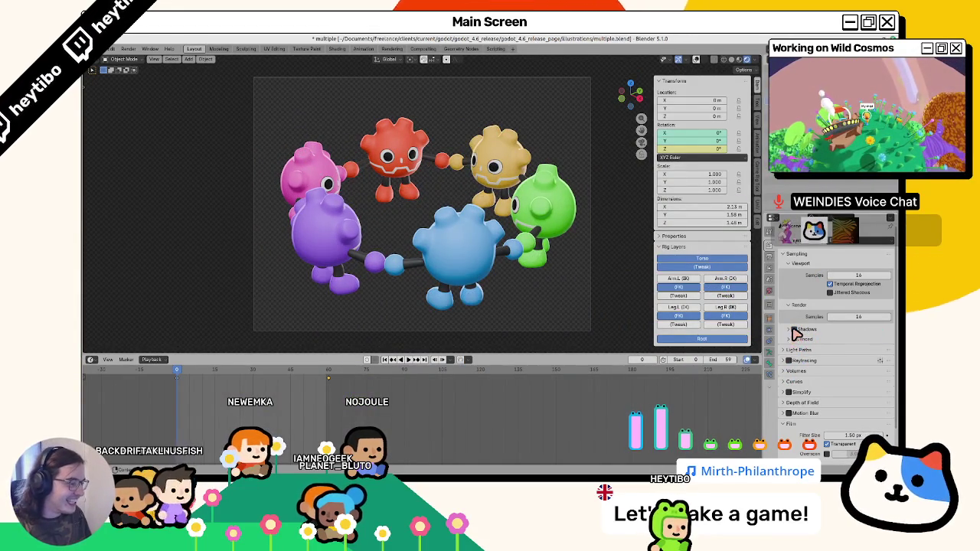
{"action": "key", "text": "space"}
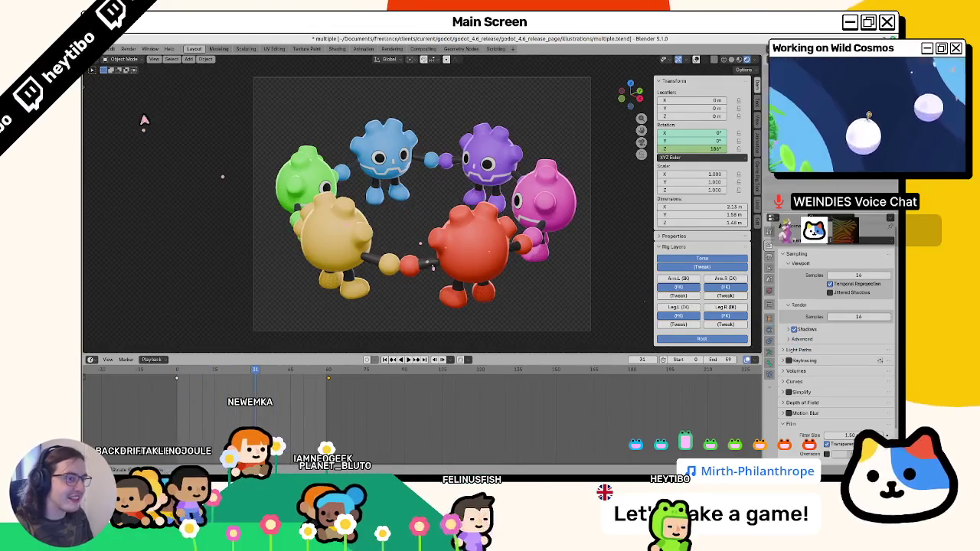
{"action": "left_click", "coordinate": [153, 59]}
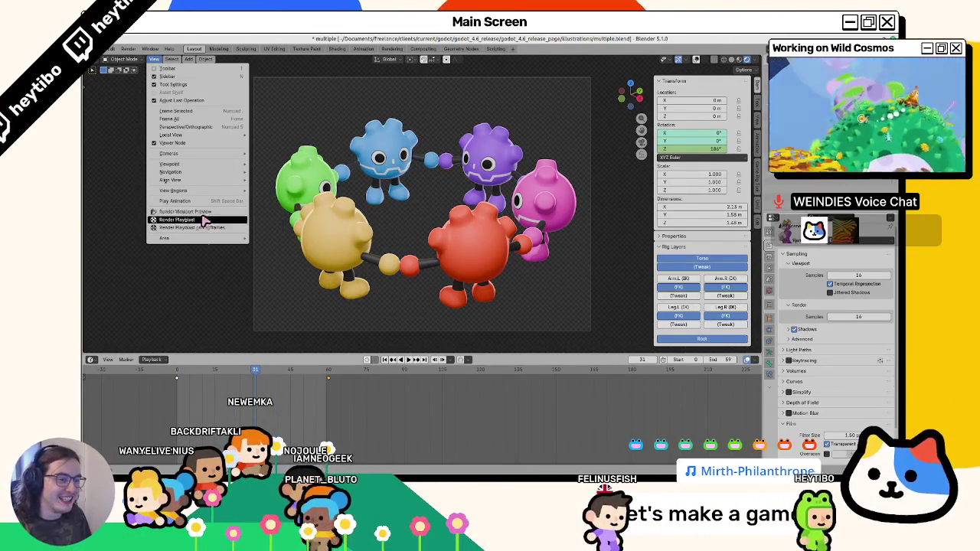
{"action": "left_click", "coordinate": [199, 217]}
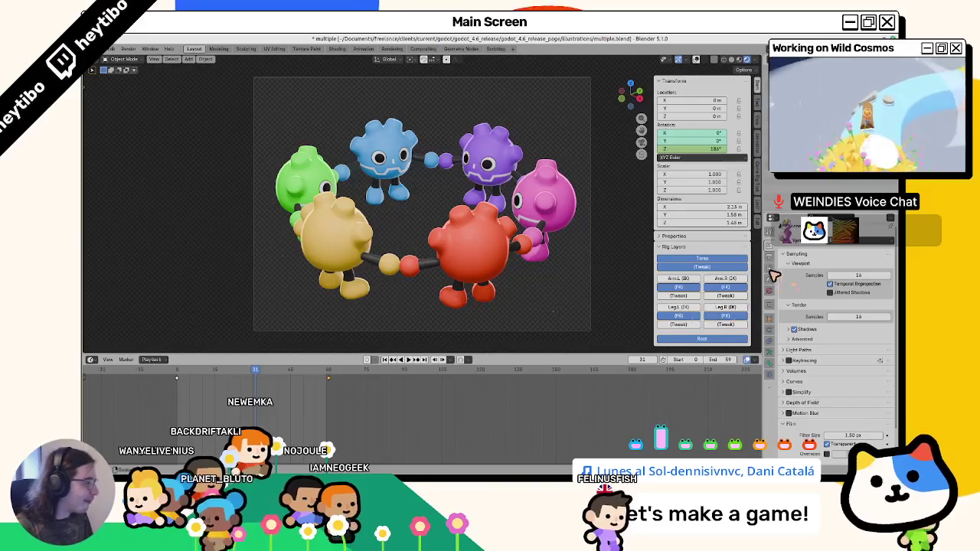
{"action": "left_click", "coordinate": [770, 270]}
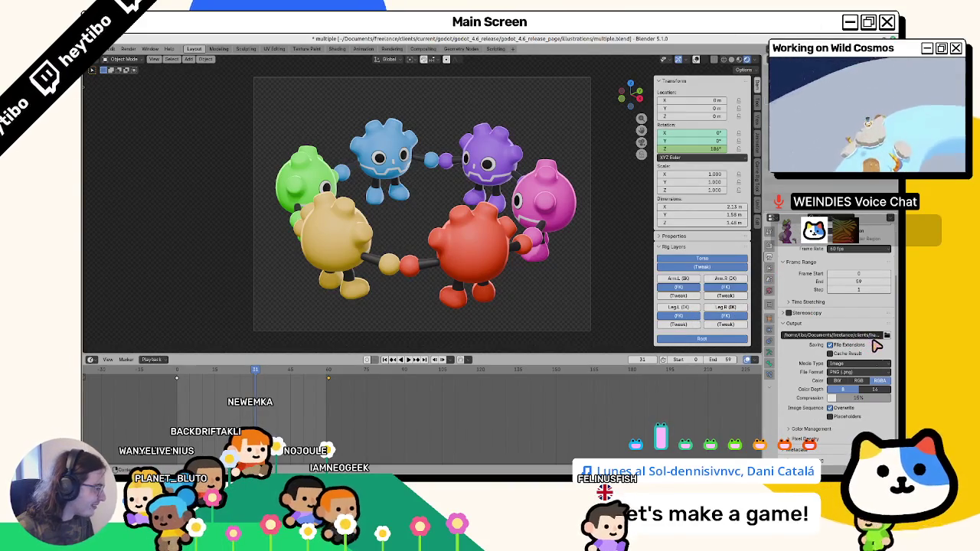
{"action": "left_click", "coordinate": [887, 335]}
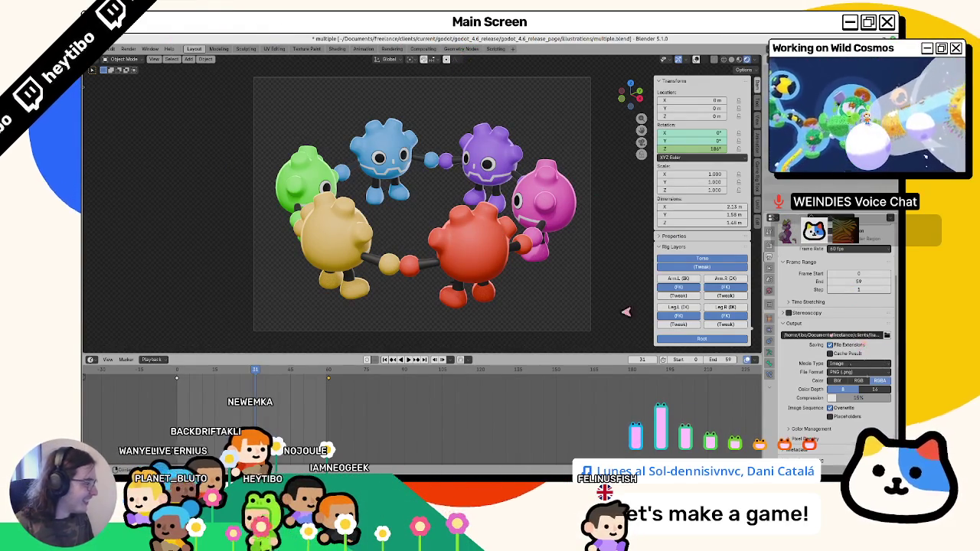
Render a playblast of the rotating ring animation and save multiple.blend.
{"action": "left_click", "coordinate": [154, 59]}
{"action": "left_click", "coordinate": [183, 60]}
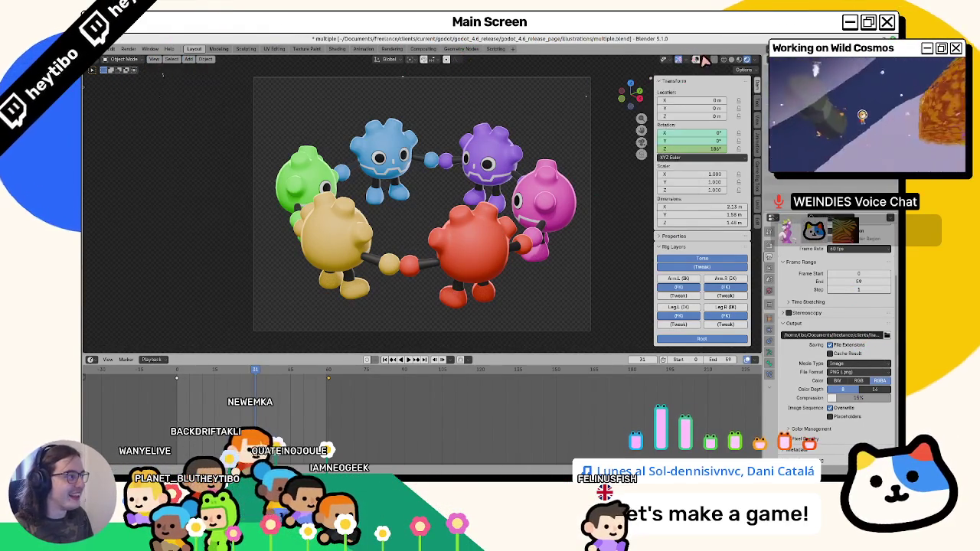
{"action": "left_click", "coordinate": [154, 59]}
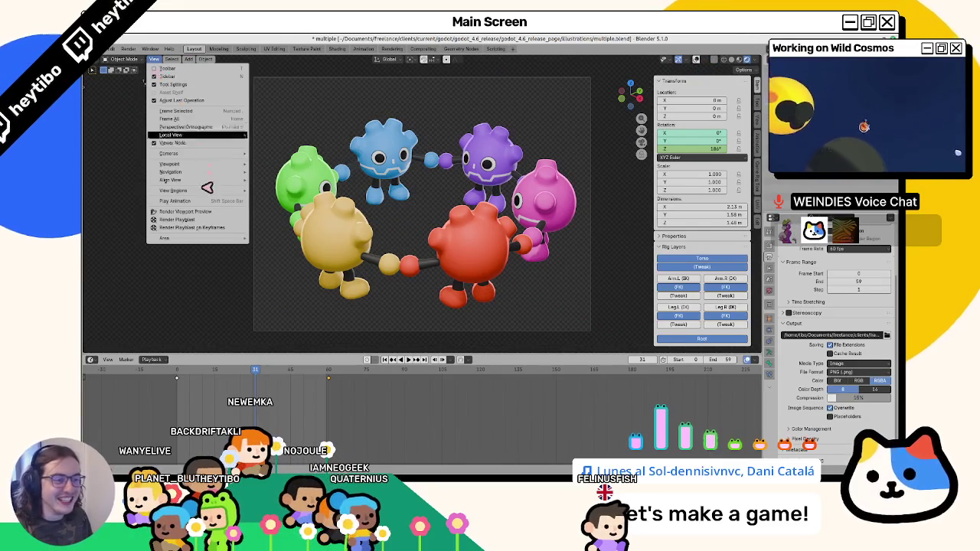
{"action": "left_click", "coordinate": [197, 221]}
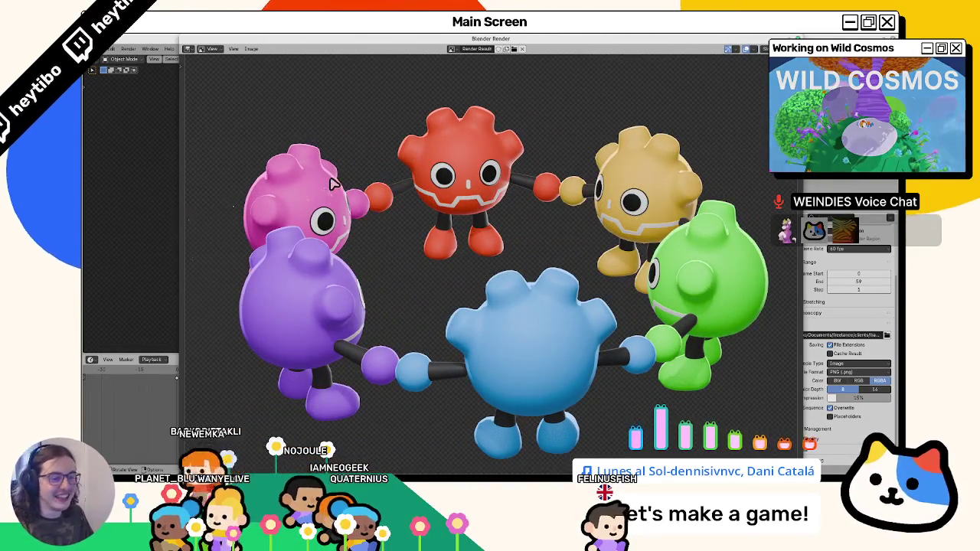
{"action": "key", "text": "Escape"}
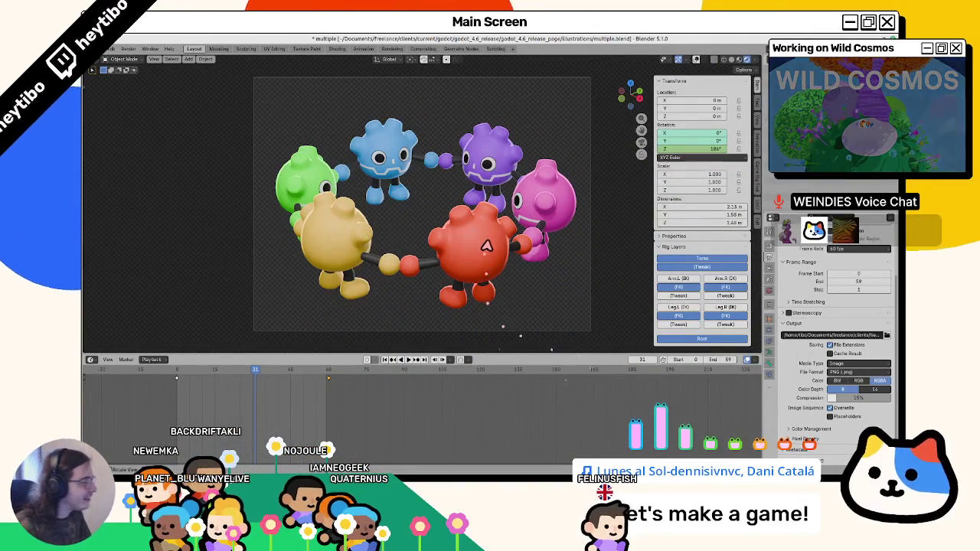
{"action": "key", "text": "ctrl+s"}
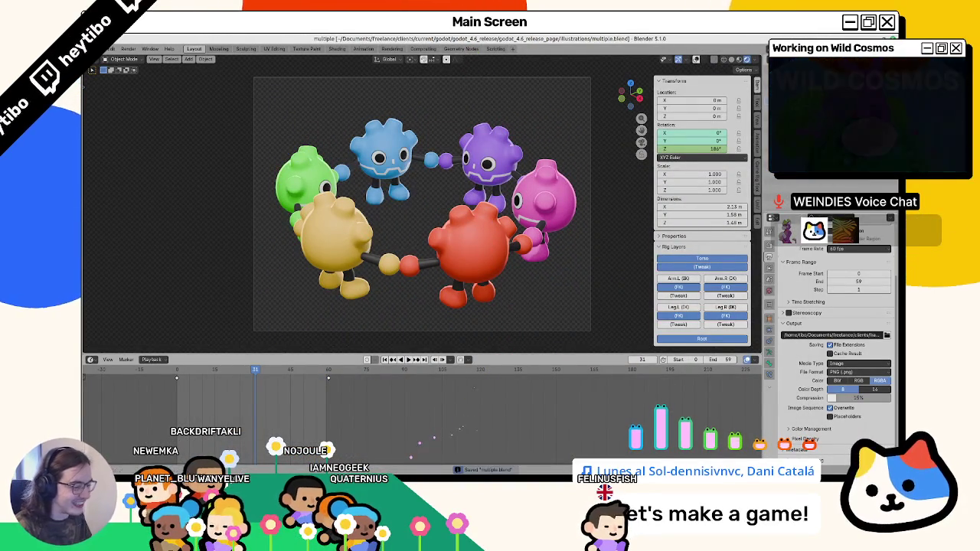
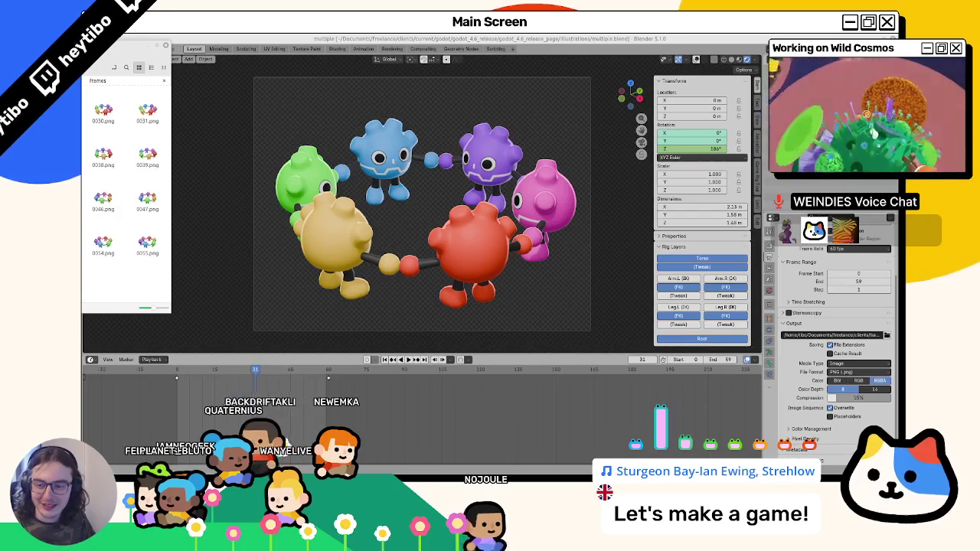
Close Blender's floating frames file browser and bring the Godot editor on screen.
{"action": "key", "text": "ctrl+w"}
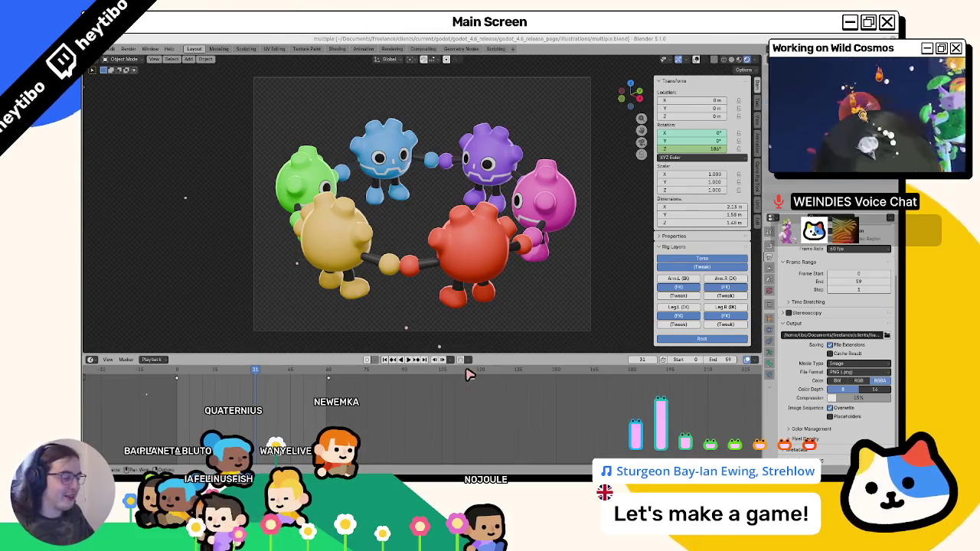
{"action": "key", "text": "alt+Tab"}
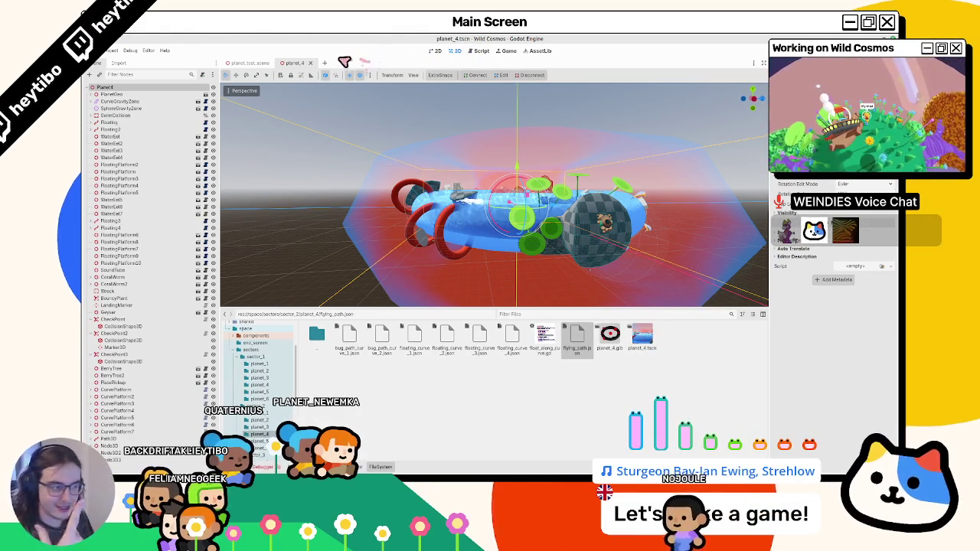
Orbit the view to look down on the ring planet in planet_4.
{"action": "mouse_move", "coordinate": [382, 122]}
{"action": "left_mouse_down"}
{"action": "mouse_move", "coordinate": [459, 269]}
{"action": "mouse_move", "coordinate": [449, 237]}
{"action": "mouse_move", "coordinate": [416, 232]}
{"action": "mouse_move", "coordinate": [588, 181]}
{"action": "mouse_move", "coordinate": [328, 258]}
{"action": "mouse_move", "coordinate": [313, 273]}
{"action": "left_mouse_up"}
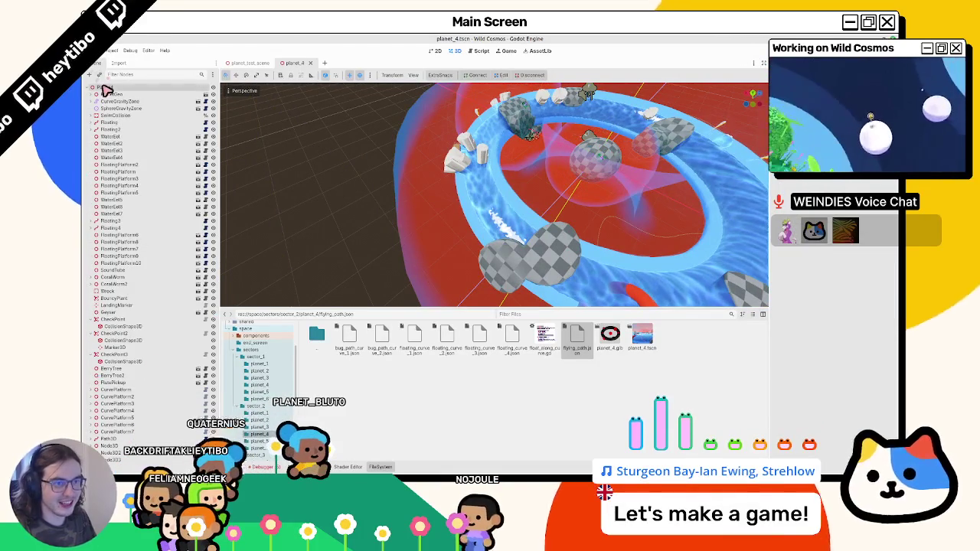
{"action": "key", "text": "ctrl+shift+o"}
{"action": "key", "text": "Escape"}
{"action": "key", "text": "ctrl+a"}
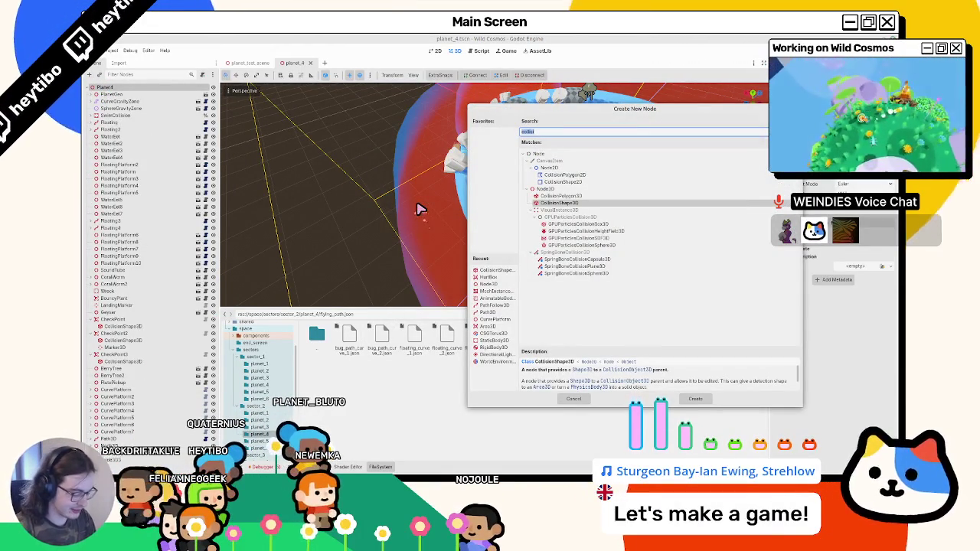
{"action": "key", "text": "Escape"}
Instance timed_platform.tscn from a 'timed' search and drop it onto the water ring.
{"action": "key", "text": "ctrl+shift+o"}
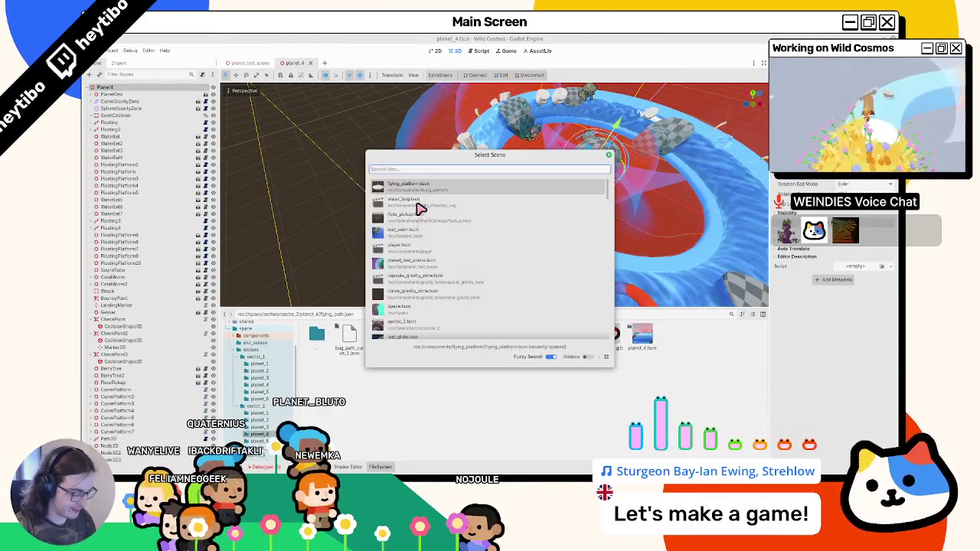
{"action": "type", "text": "timed"}
{"action": "key", "text": "Return"}
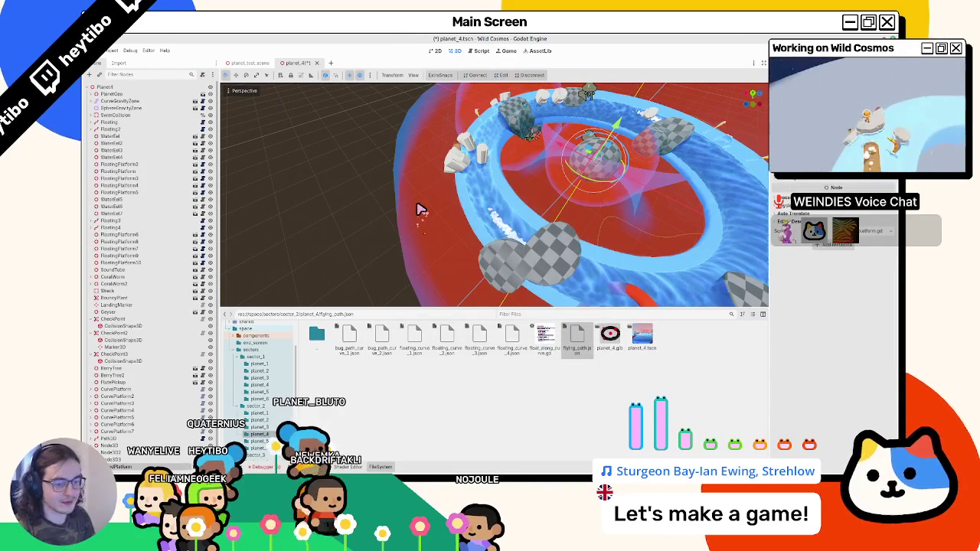
{"action": "key", "text": "g"}
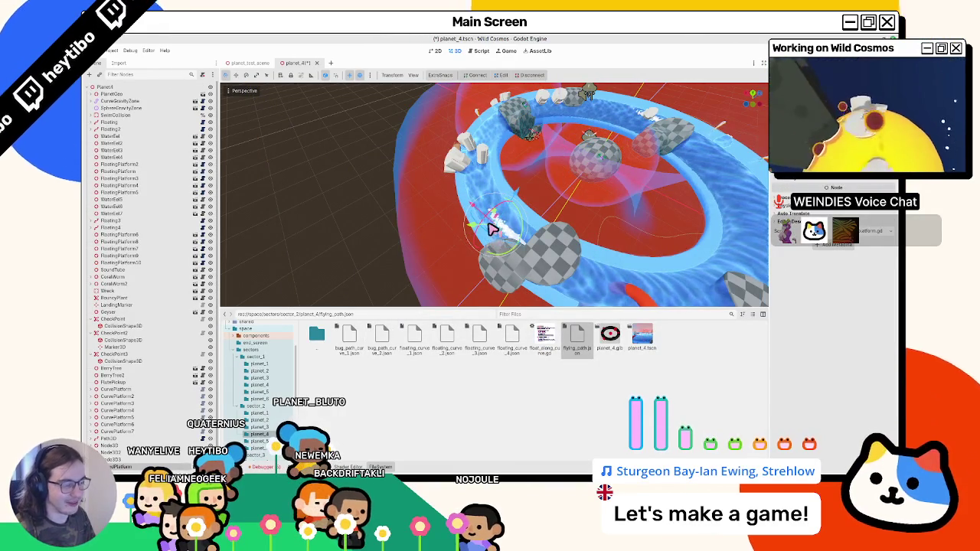
{"action": "scroll", "coordinate": [492, 228], "scroll_direction": "up", "scroll_amount": 3}
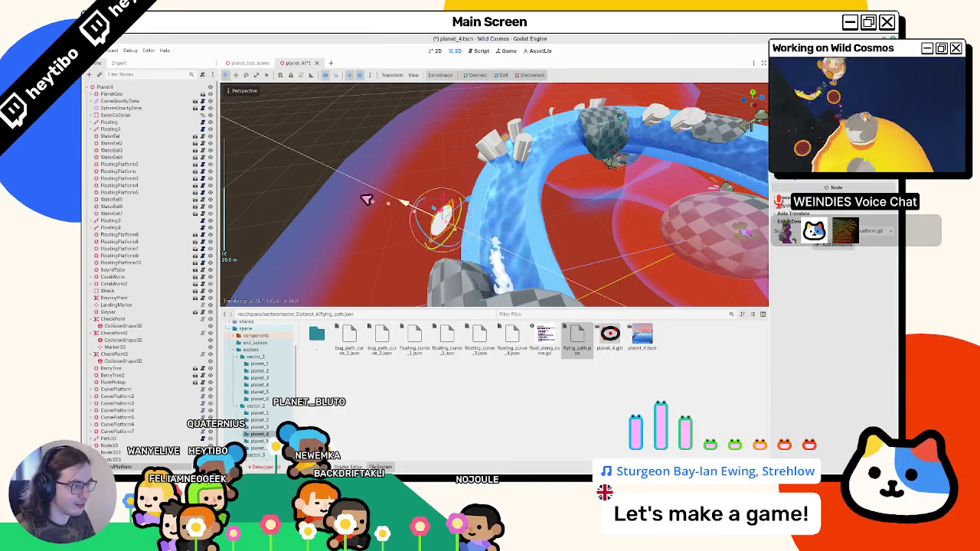
{"action": "left_click", "coordinate": [363, 202]}
{"action": "scroll", "coordinate": [492, 195], "scroll_direction": "down", "scroll_amount": 3}
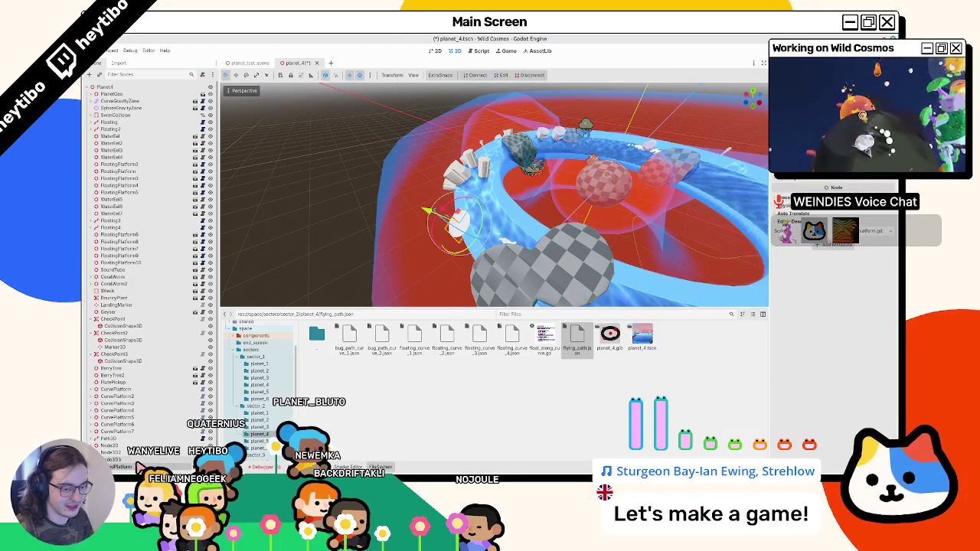
Save the planet_4 scene.
{"action": "key", "text": "ctrl+s"}
{"action": "key", "text": "ctrl+a"}
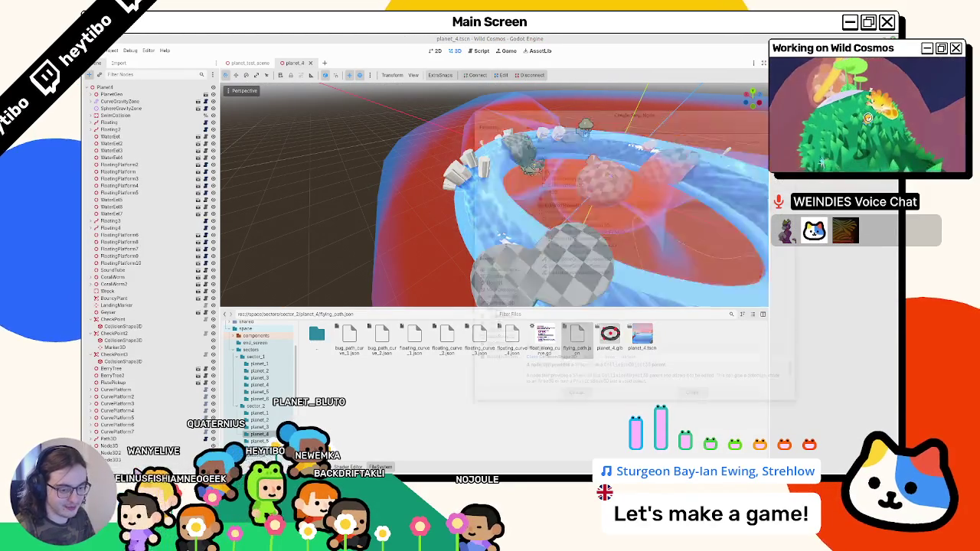
{"action": "type", "text": "path"}
{"action": "key", "text": "Return"}
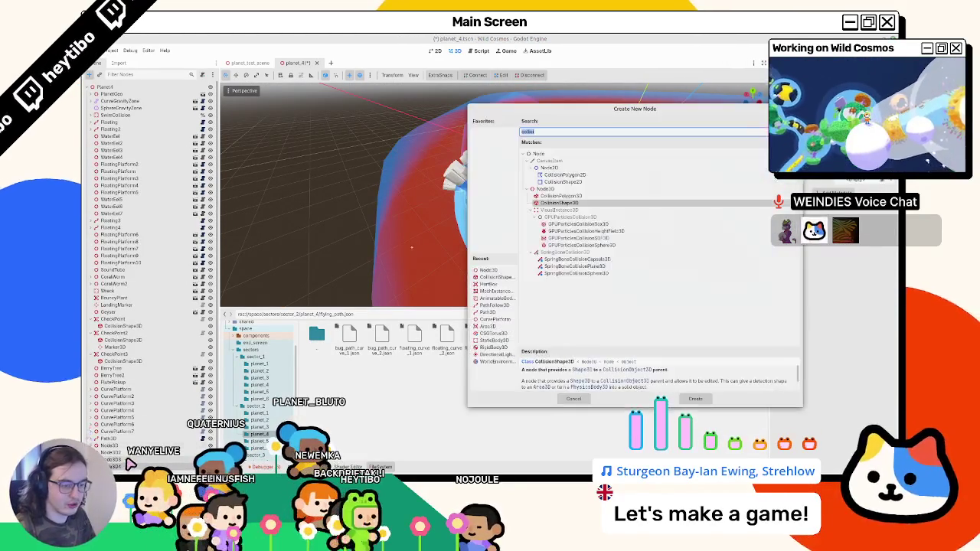
Instance another timed platform into planet_4 and frame the view on it.
{"action": "double_click", "coordinate": [534, 245]}
{"action": "key", "text": "ctrl+a"}
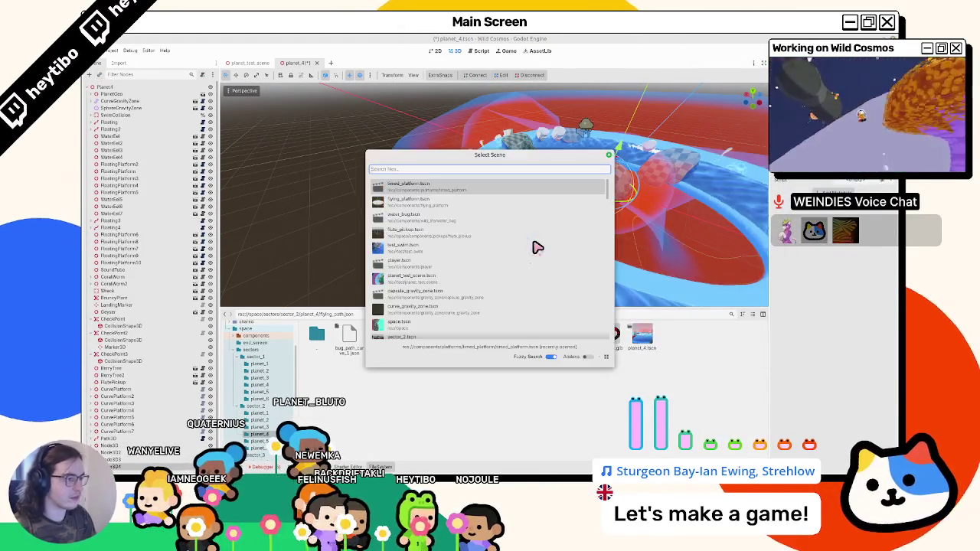
{"action": "double_click", "coordinate": [536, 247]}
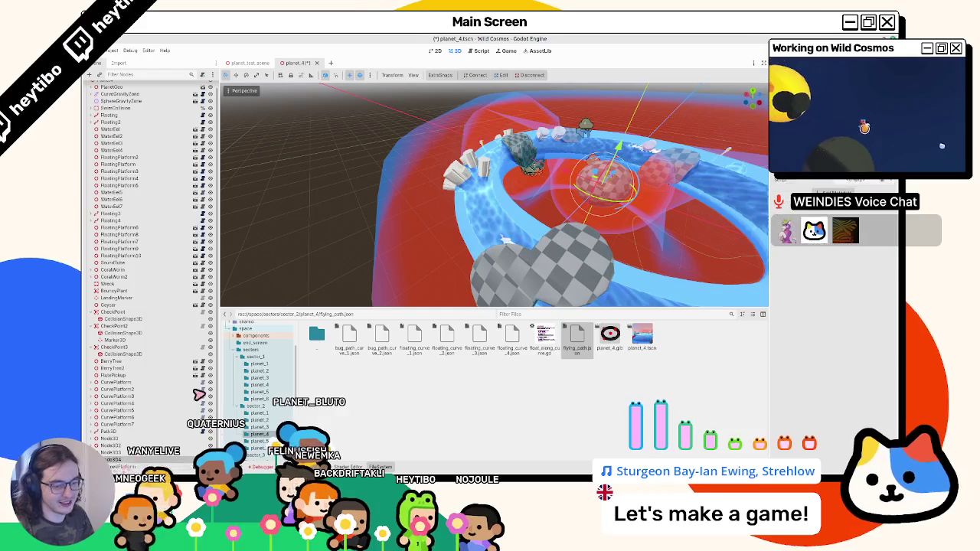
{"action": "left_click", "coordinate": [145, 417]}
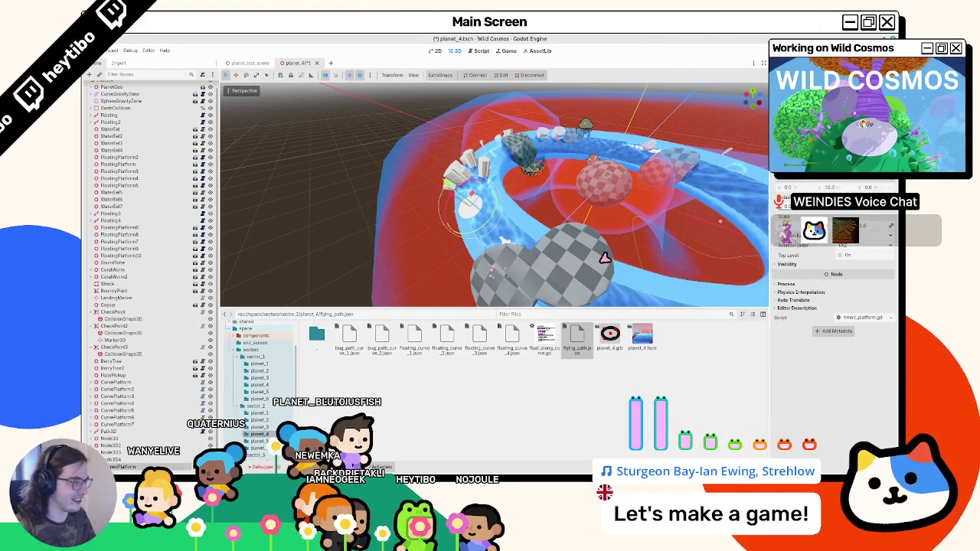
{"action": "key", "text": "f"}
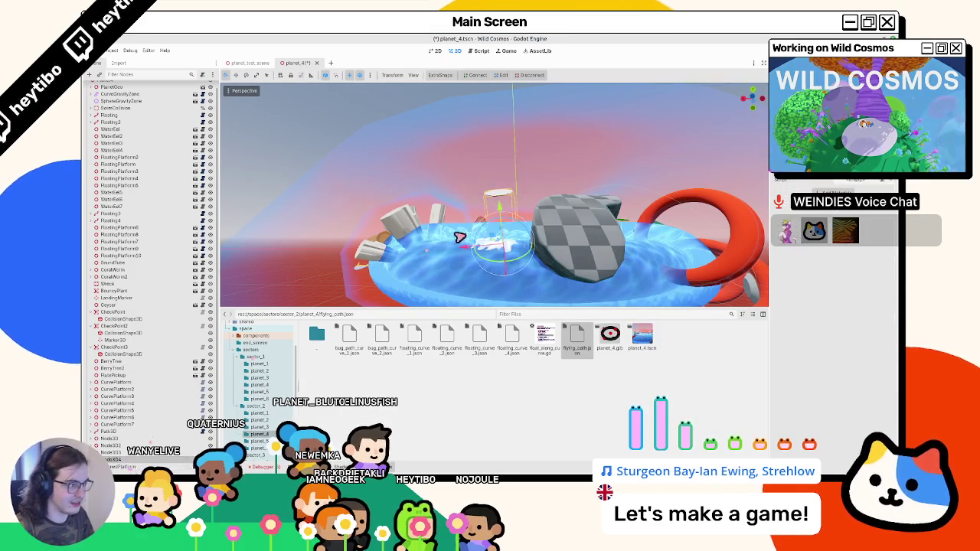
Look over the water ring, frame Node3D4 and save planet_4.
{"action": "mouse_move", "coordinate": [438, 292]}
{"action": "left_mouse_down"}
{"action": "mouse_move", "coordinate": [503, 216]}
{"action": "mouse_move", "coordinate": [525, 263]}
{"action": "mouse_move", "coordinate": [519, 158]}
{"action": "left_mouse_up"}
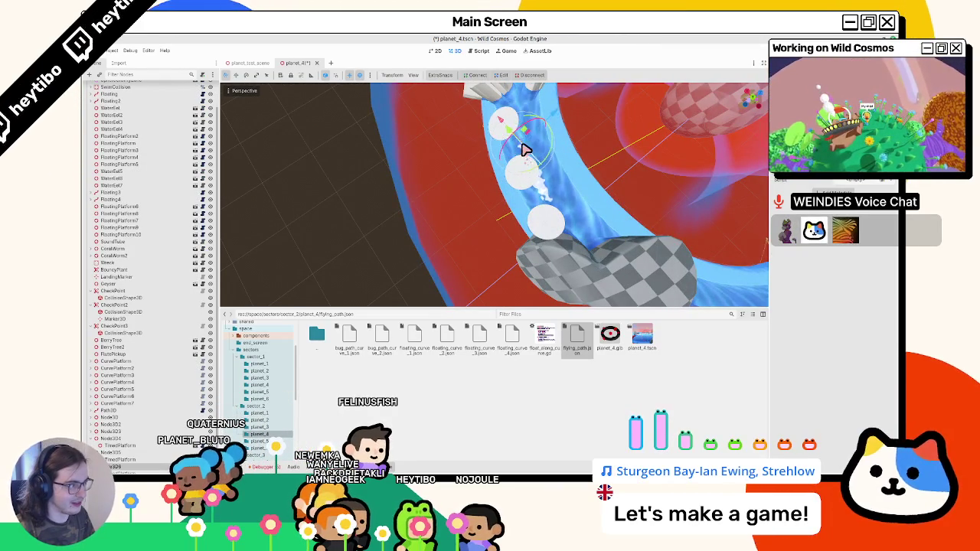
{"action": "mouse_move", "coordinate": [525, 153]}
{"action": "left_mouse_down"}
{"action": "mouse_move", "coordinate": [555, 242]}
{"action": "mouse_move", "coordinate": [521, 201]}
{"action": "mouse_move", "coordinate": [464, 164]}
{"action": "mouse_move", "coordinate": [576, 229]}
{"action": "mouse_move", "coordinate": [525, 235]}
{"action": "mouse_move", "coordinate": [485, 186]}
{"action": "left_mouse_up"}
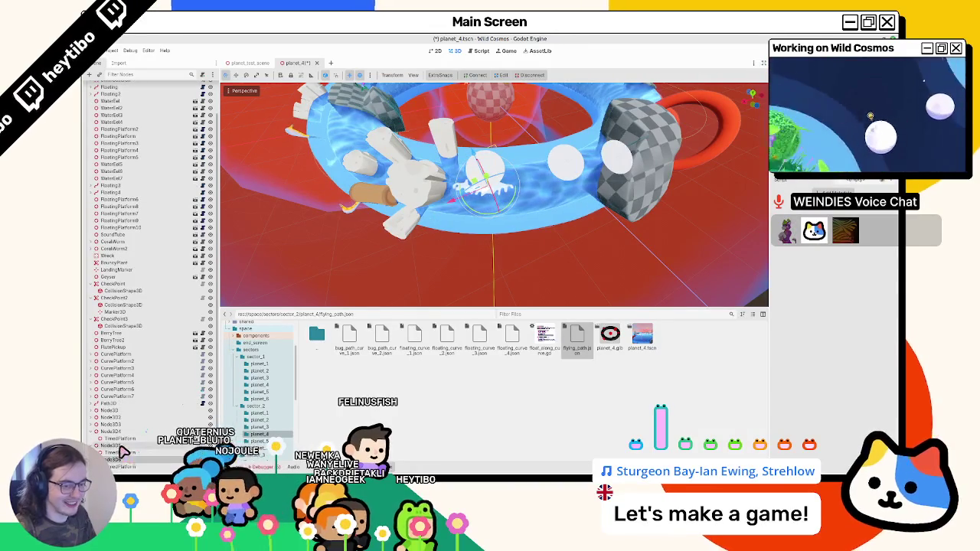
{"action": "left_click_drag", "start_coordinate": [440, 212], "coordinate": [573, 202]}
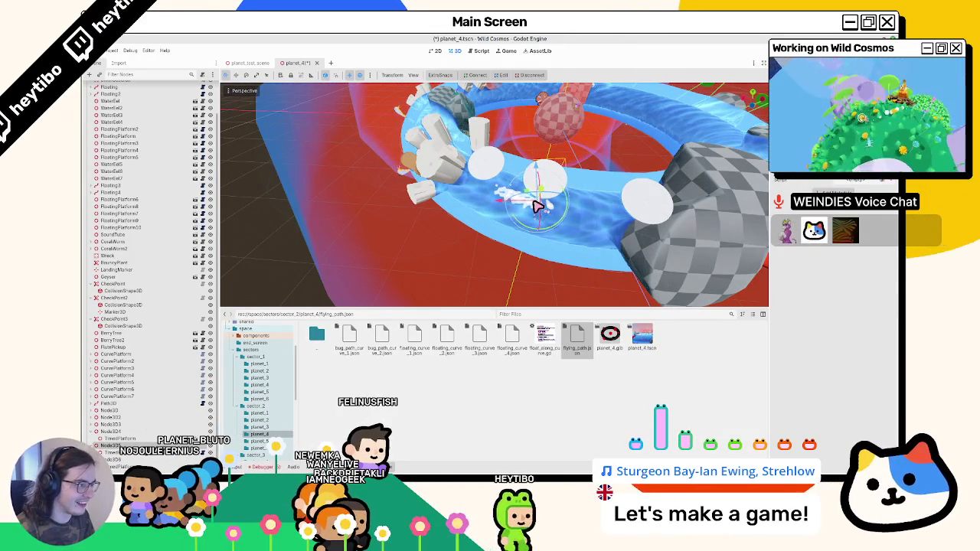
{"action": "left_click", "coordinate": [111, 432]}
{"action": "key", "text": "f"}
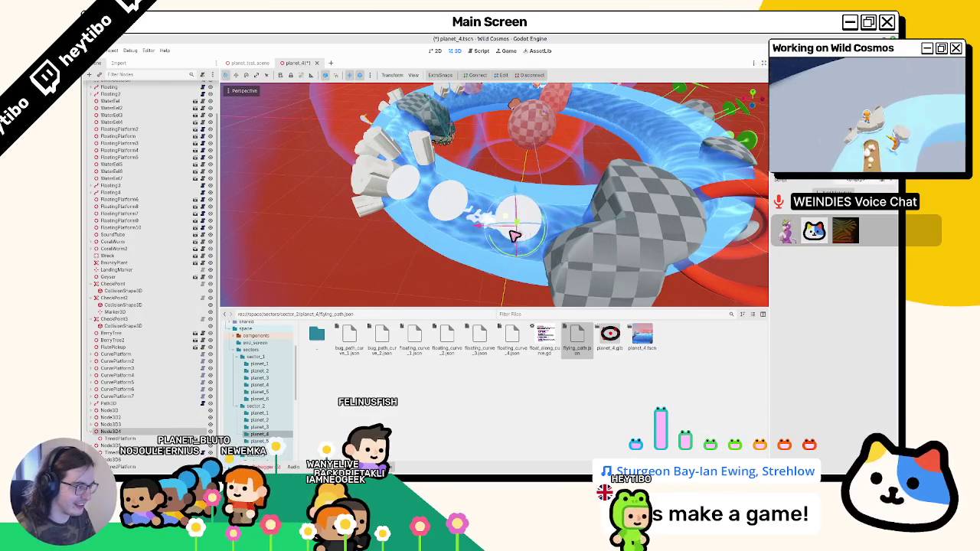
{"action": "key", "text": "ctrl+s"}
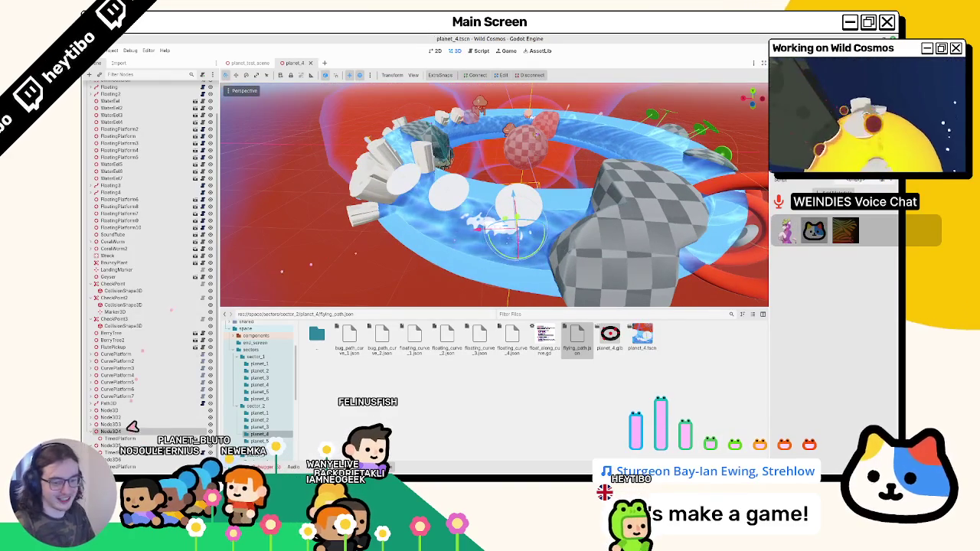
Move the TimedPlatforms side by side along the water ring and save again.
{"action": "left_click", "coordinate": [121, 439]}
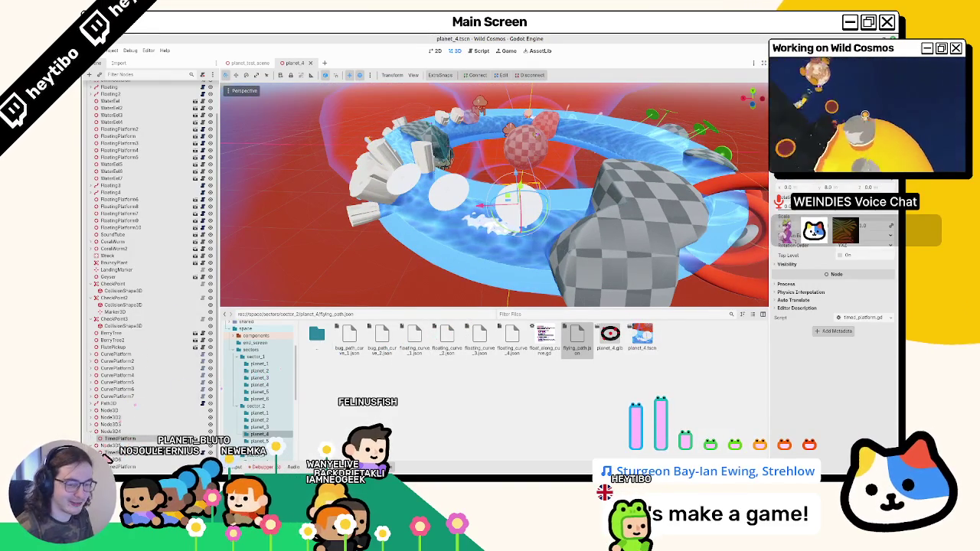
{"action": "left_click", "coordinate": [115, 453]}
{"action": "left_click_drag", "start_coordinate": [442, 164], "coordinate": [448, 208]}
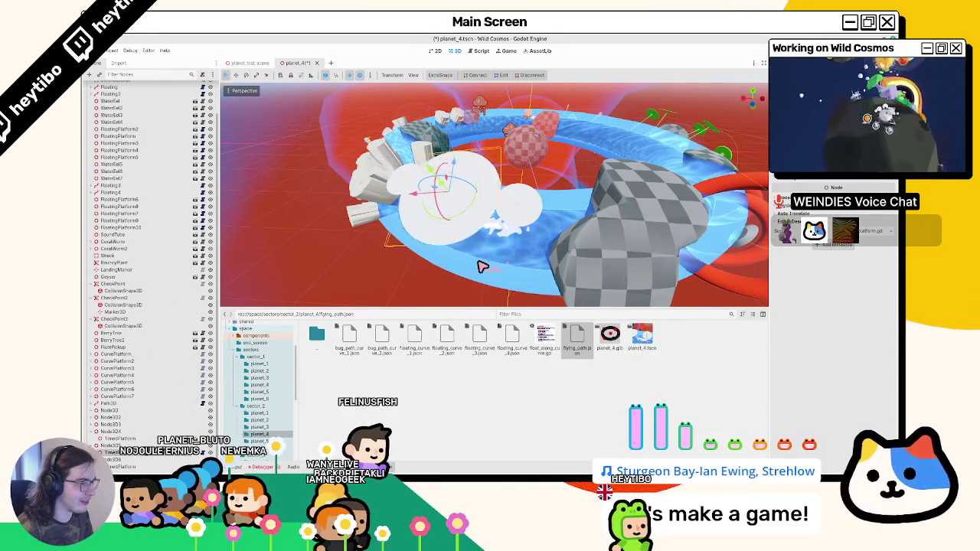
{"action": "scroll", "coordinate": [554, 126], "scroll_direction": "up", "scroll_amount": 5}
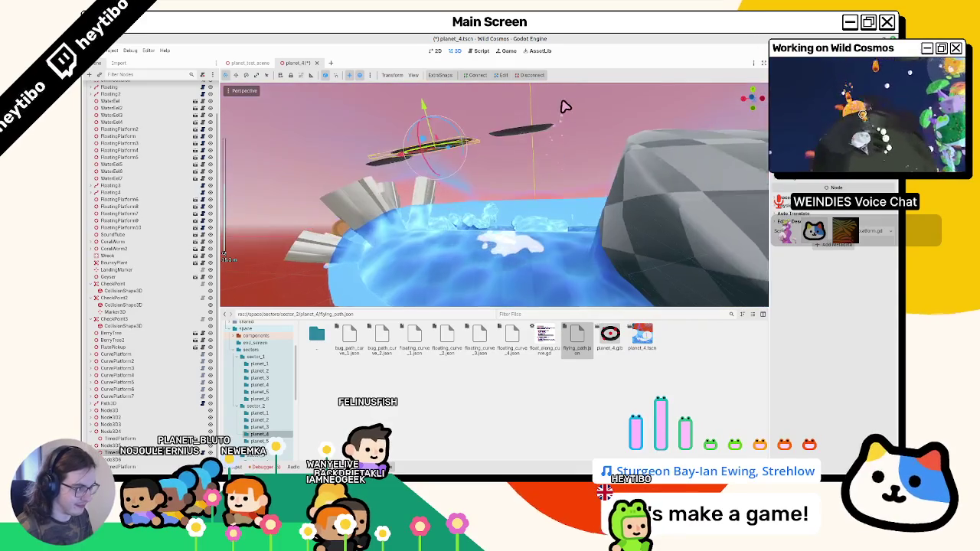
{"action": "left_click_drag", "start_coordinate": [450, 251], "coordinate": [439, 271]}
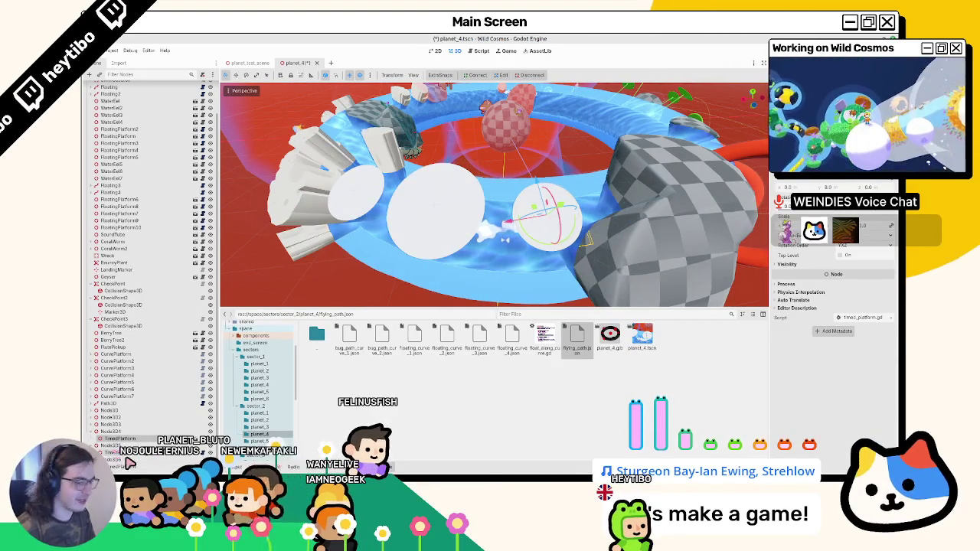
{"action": "scroll", "coordinate": [835, 253], "scroll_direction": "down", "scroll_amount": 3}
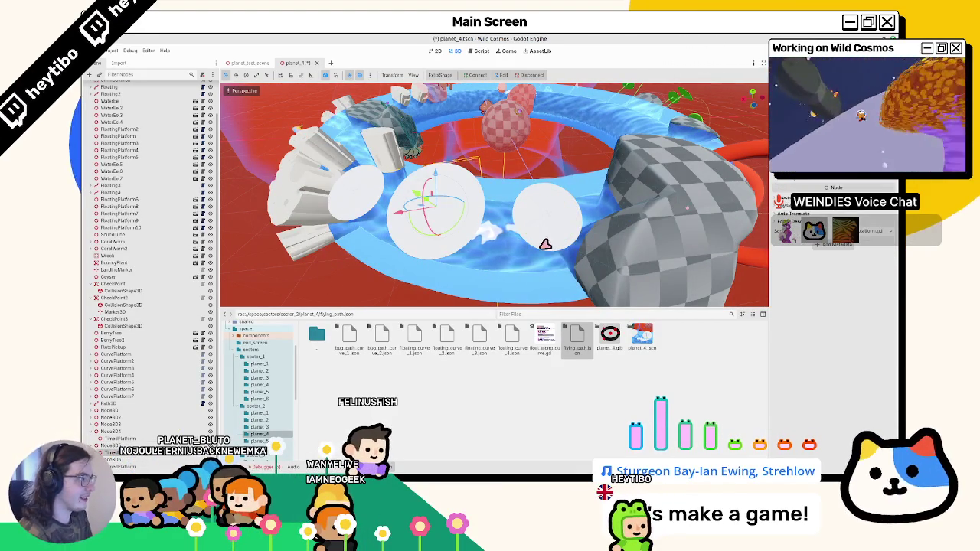
{"action": "left_click", "coordinate": [133, 468]}
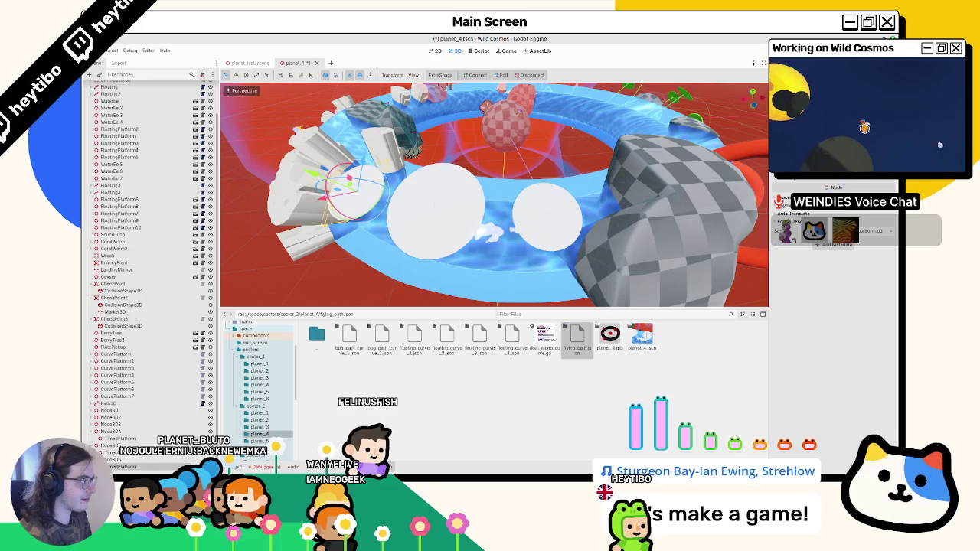
{"action": "scroll", "coordinate": [559, 223], "scroll_direction": "down", "scroll_amount": 5}
{"action": "key", "text": "ctrl+s"}
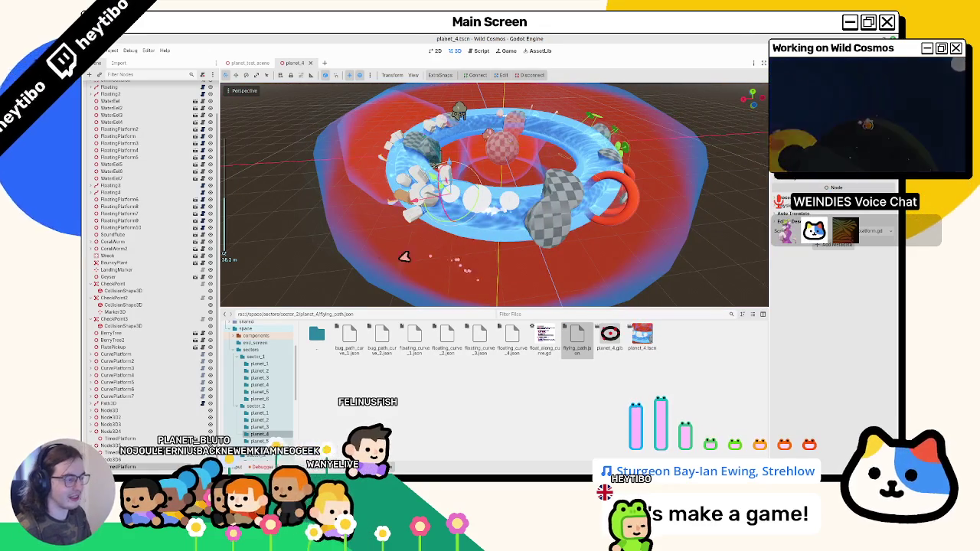
Run planet_test_scene with F6 after orbiting to a low tilted view.
{"action": "left_click", "coordinate": [249, 64]}
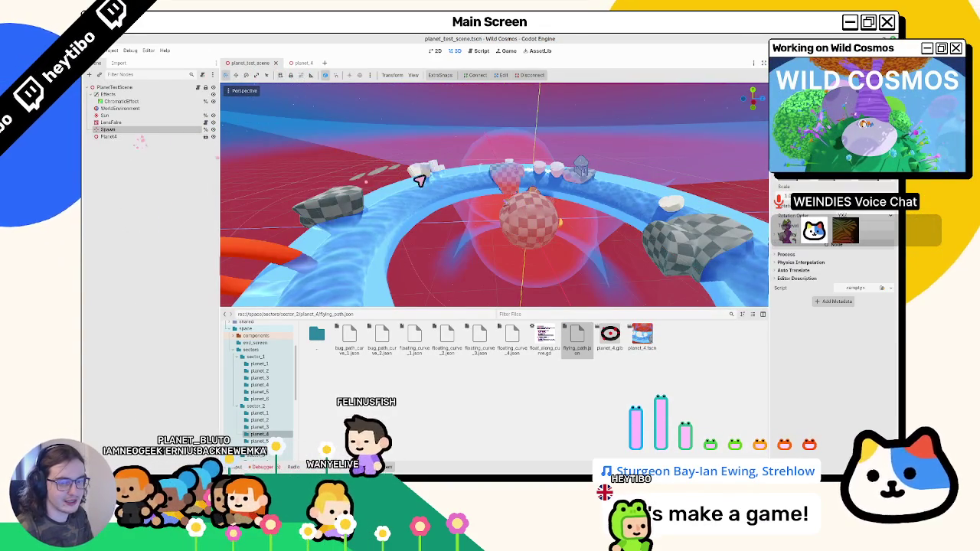
{"action": "scroll", "coordinate": [454, 228], "scroll_direction": "down", "scroll_amount": 5}
{"action": "mouse_move", "coordinate": [454, 229]}
{"action": "left_mouse_down"}
{"action": "mouse_move", "coordinate": [612, 243]}
{"action": "mouse_move", "coordinate": [558, 241]}
{"action": "left_mouse_up"}
{"action": "key", "text": "F6"}
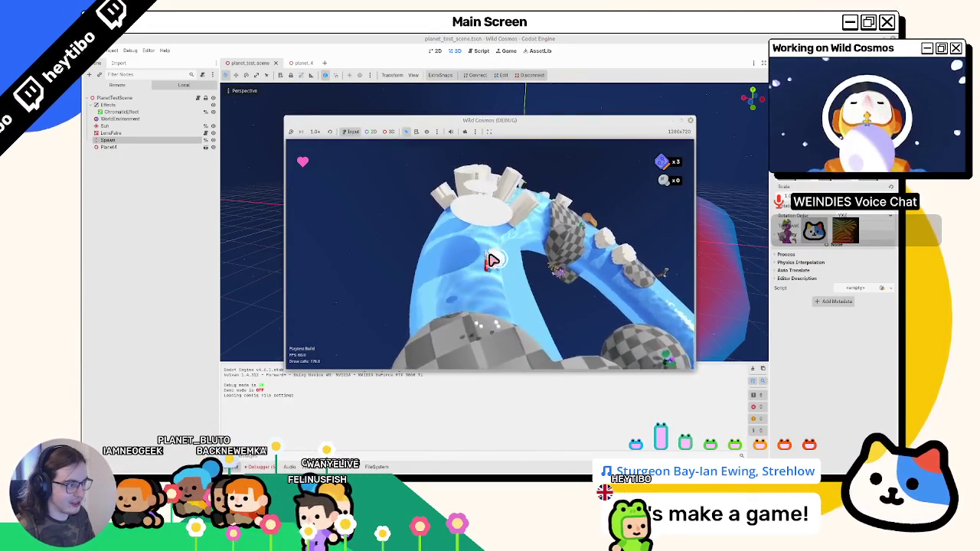
Stop the game, adjust the TimedPlatform timing values in planet_4, then save and run with F5.
{"action": "key", "text": "F8"}
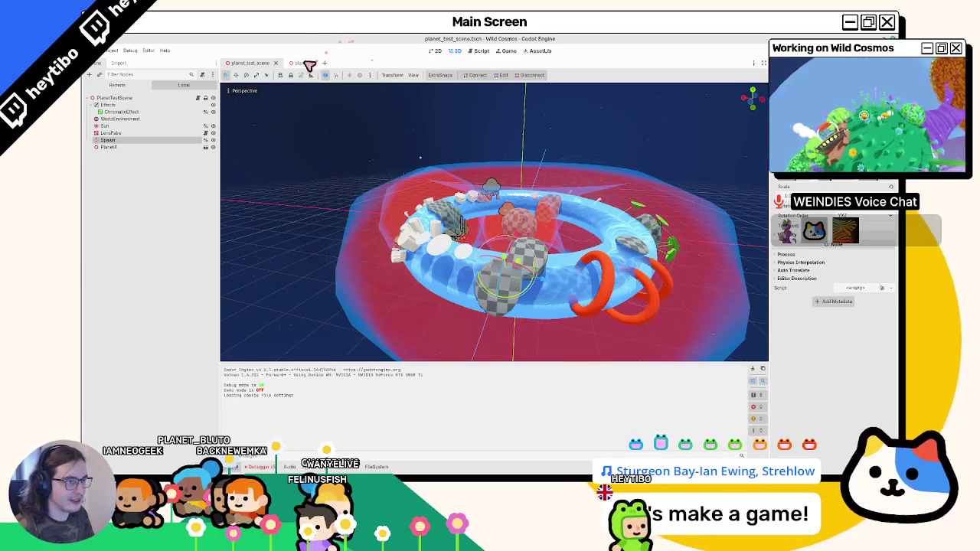
{"action": "left_click", "coordinate": [303, 62]}
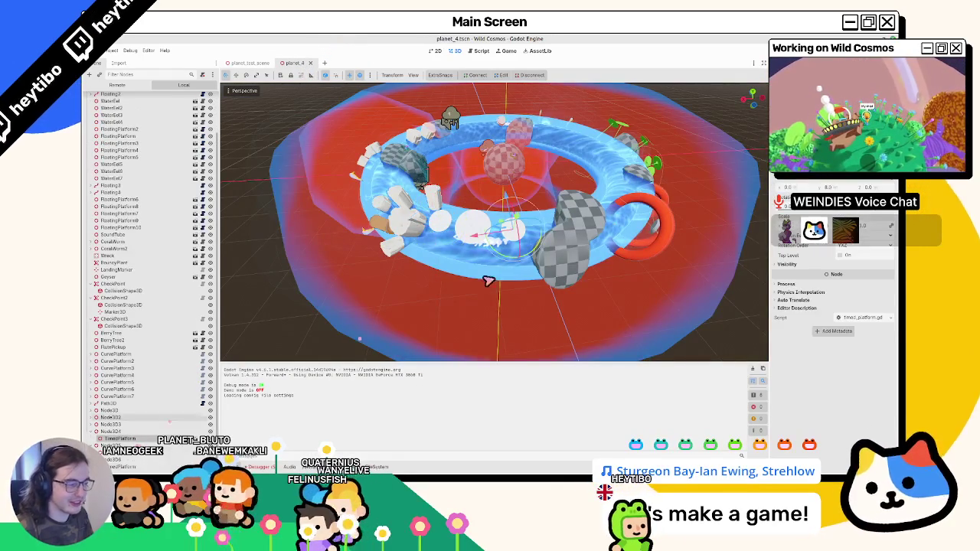
{"action": "left_click", "coordinate": [151, 445]}
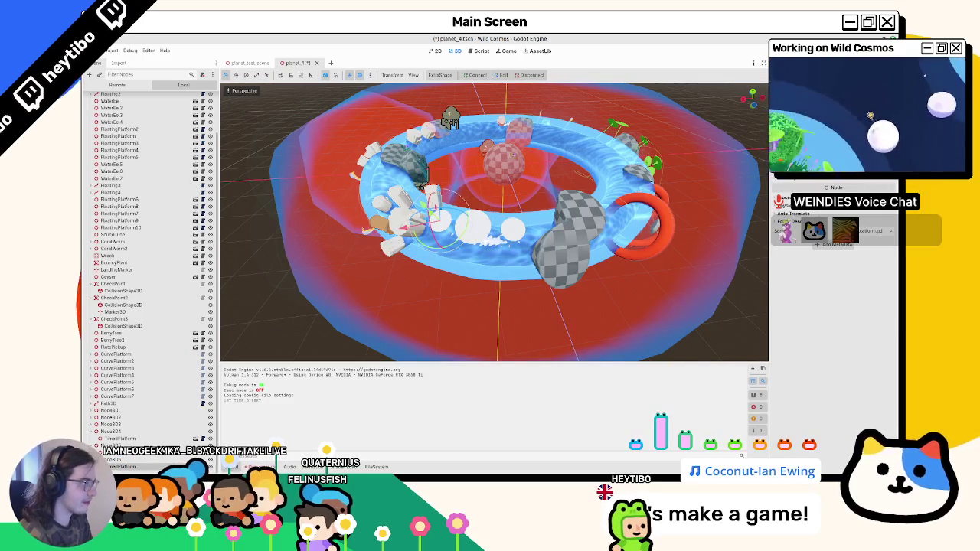
{"action": "left_click", "coordinate": [139, 458]}
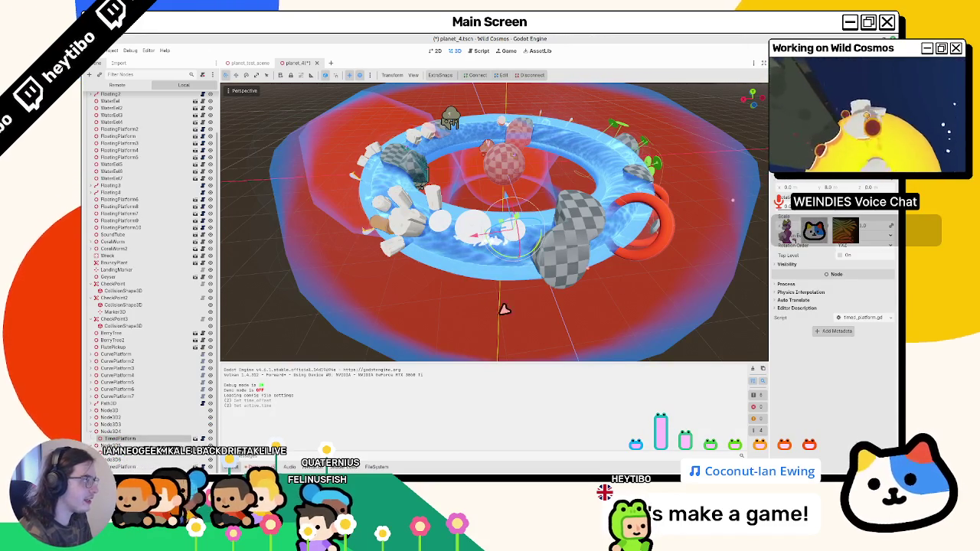
{"action": "left_click", "coordinate": [146, 439]}
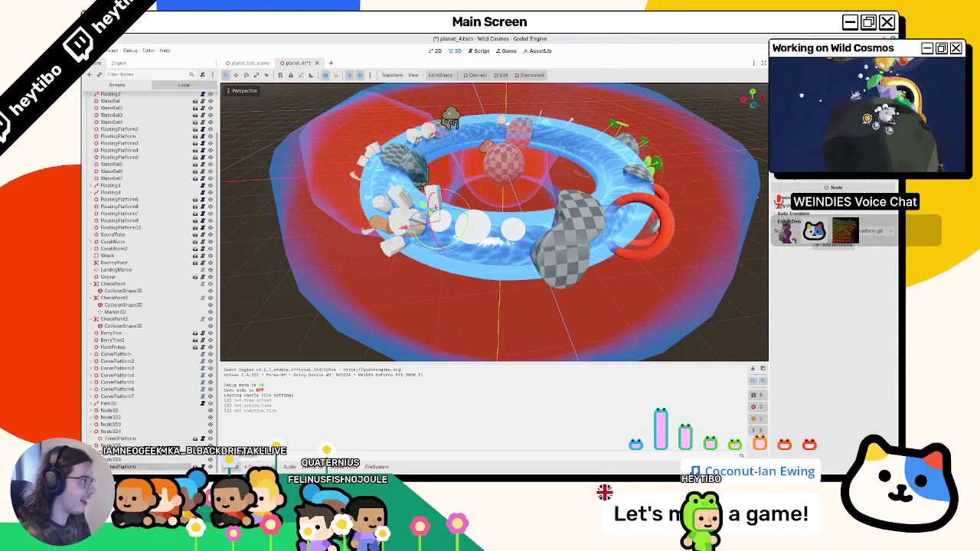
{"action": "key", "text": "F5"}
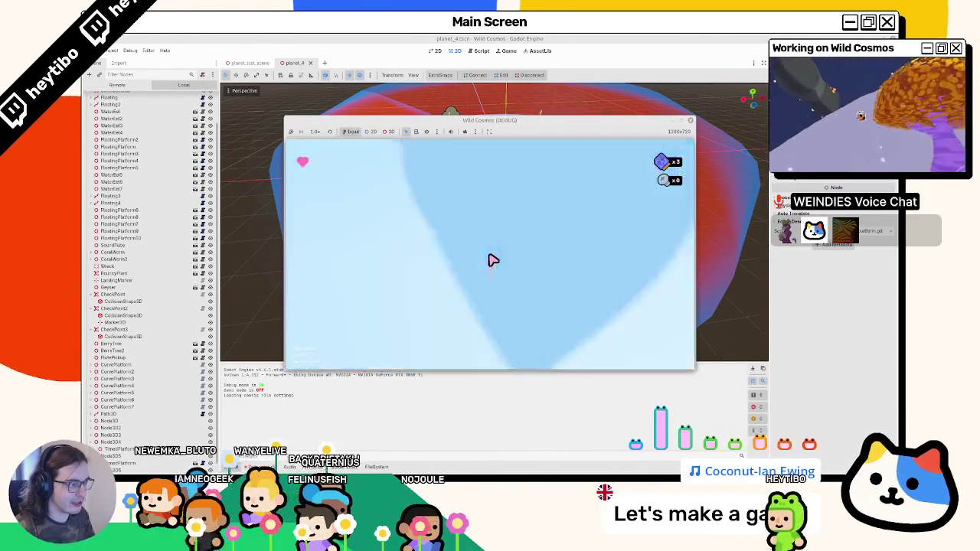
Relaunch the game, play through the water ring, then stop the debug run.
{"action": "key", "text": "F8"}
{"action": "key", "text": "F5"}
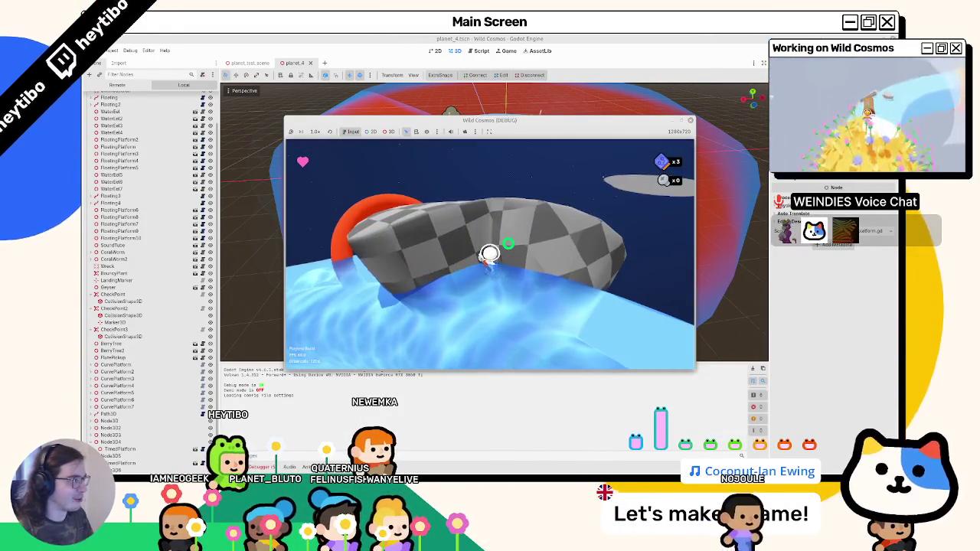
{"action": "key", "text": "F8"}
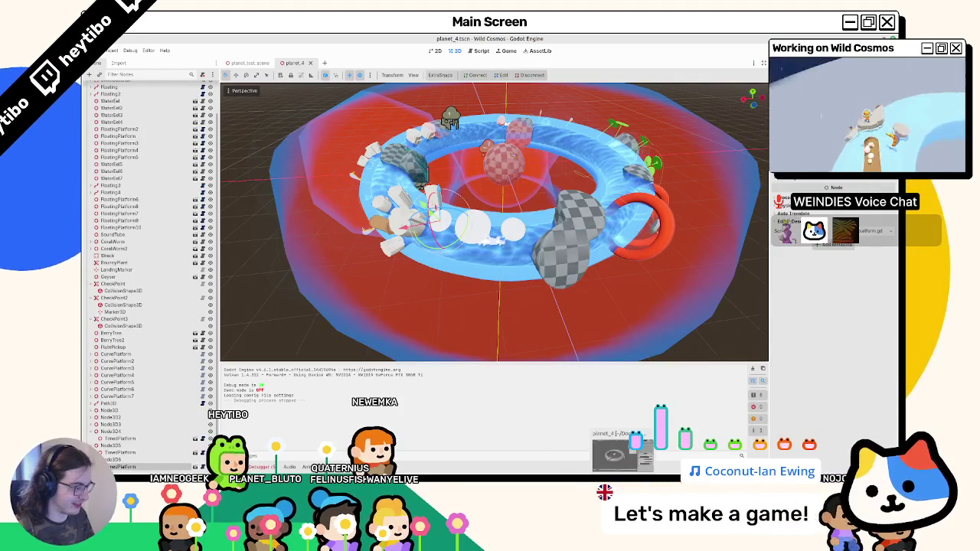
In Blender, select faces of PlanetMesh Col beside the front rock in Edit Mode.
{"action": "key", "text": "alt+Tab"}
{"action": "mouse_move", "coordinate": [473, 399]}
{"action": "left_mouse_down"}
{"action": "mouse_move", "coordinate": [431, 281]}
{"action": "mouse_move", "coordinate": [321, 324]}
{"action": "left_mouse_up"}
{"action": "left_click", "coordinate": [329, 291]}
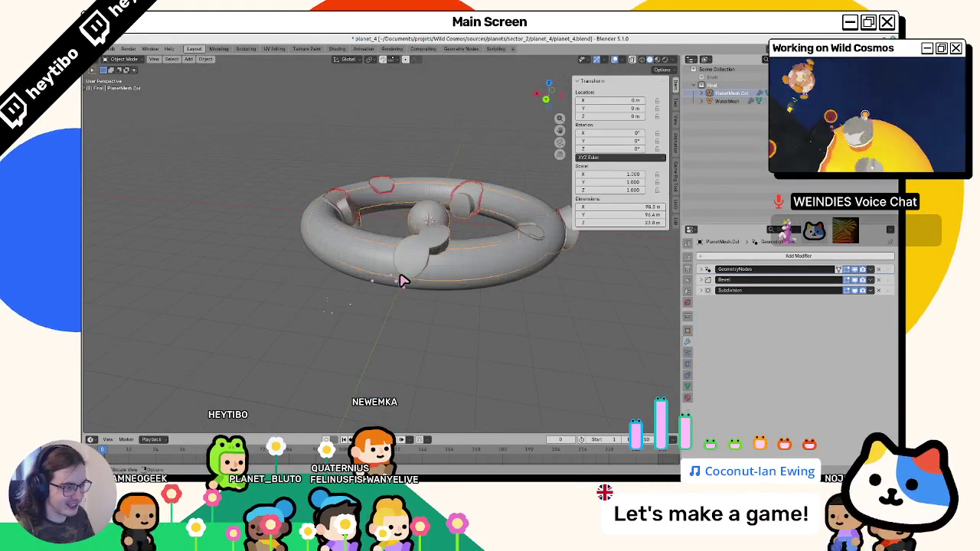
{"action": "key", "text": "Tab"}
{"action": "scroll", "coordinate": [403, 278], "scroll_direction": "up", "scroll_amount": 6}
{"action": "left_click", "coordinate": [329, 215]}
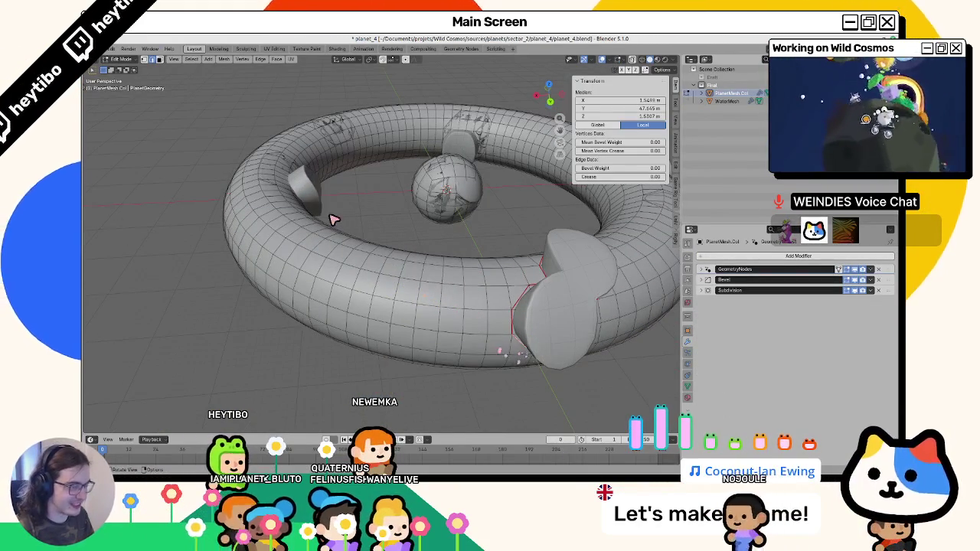
{"action": "left_click", "coordinate": [160, 61]}
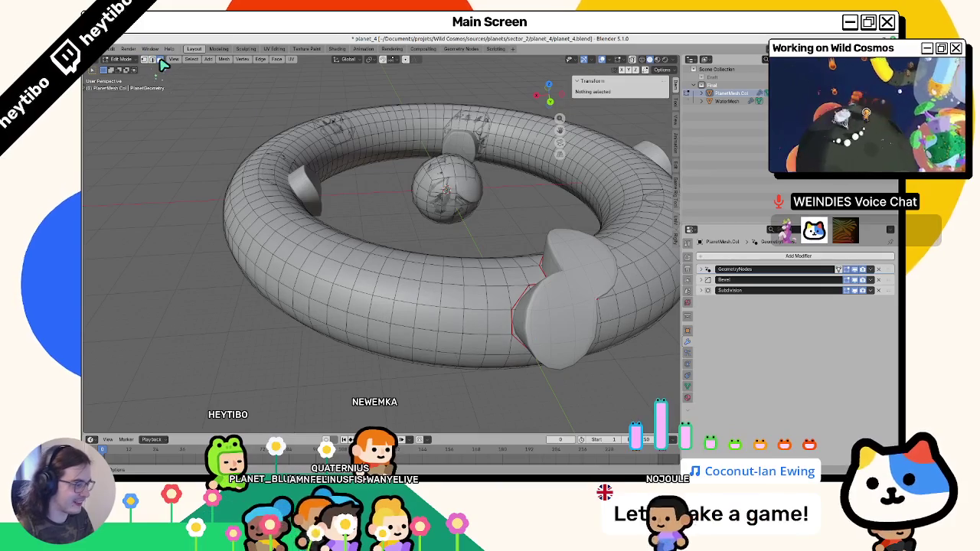
{"action": "left_click", "coordinate": [505, 303]}
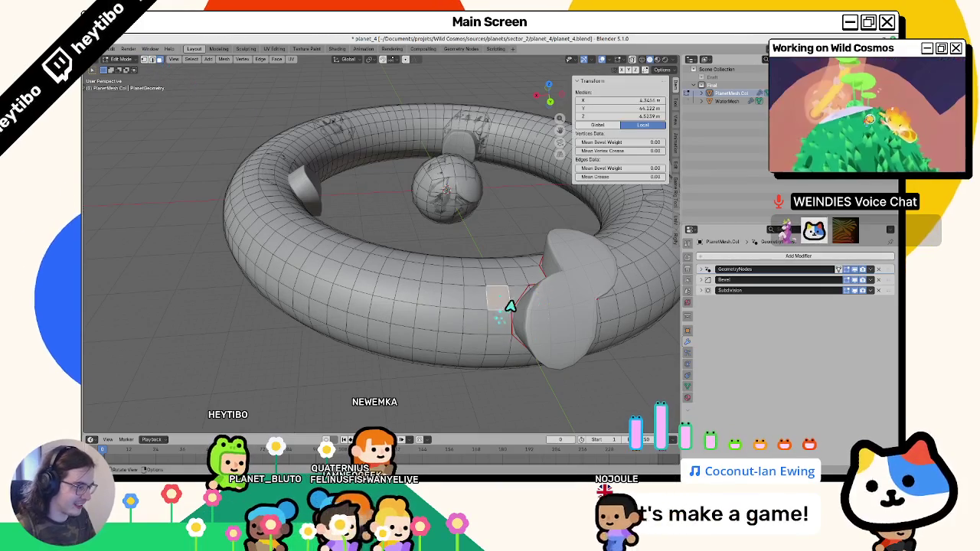
{"action": "left_click", "coordinate": [490, 335], "text": "shift"}
{"action": "left_click", "coordinate": [480, 346], "text": "shift"}
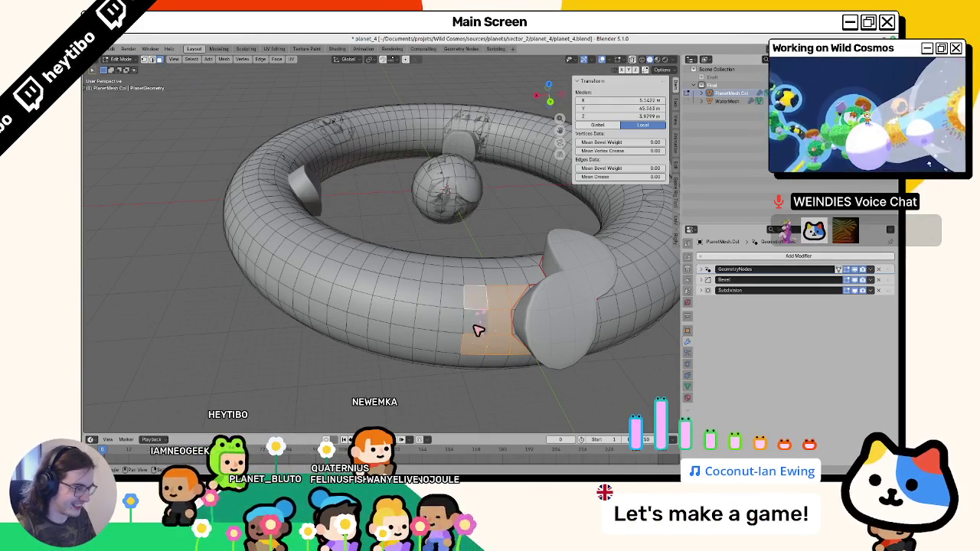
Fill the selected faces with black in Vertex Paint mode.
{"action": "key", "text": "ctrl+Tab"}
{"action": "left_click", "coordinate": [478, 265]}
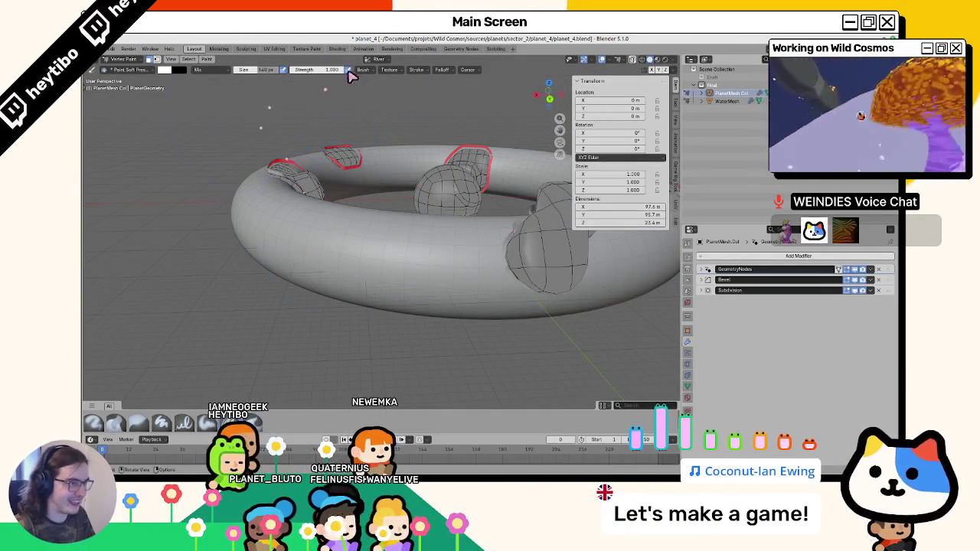
{"action": "key", "text": "shift+k"}
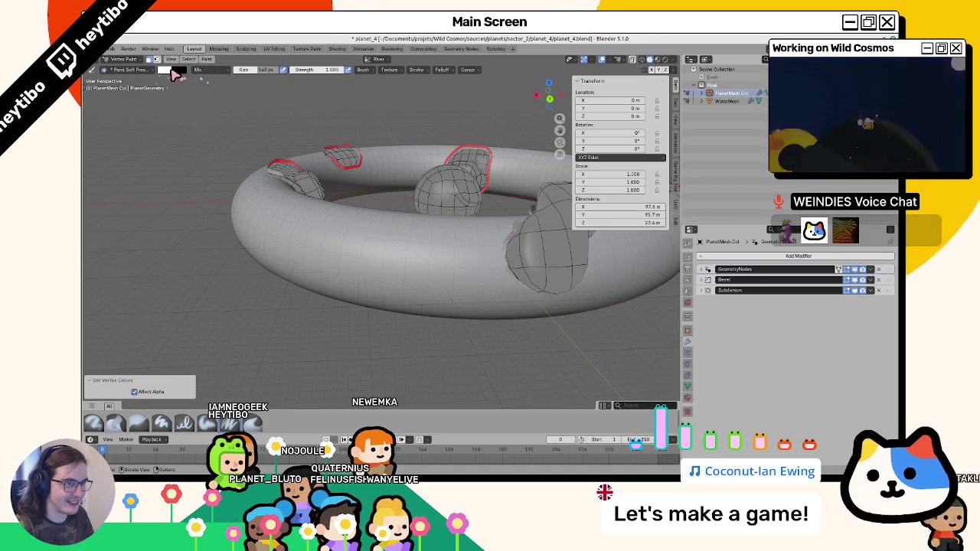
{"action": "left_click", "coordinate": [164, 69]}
{"action": "left_click_drag", "start_coordinate": [234, 91], "coordinate": [235, 139]}
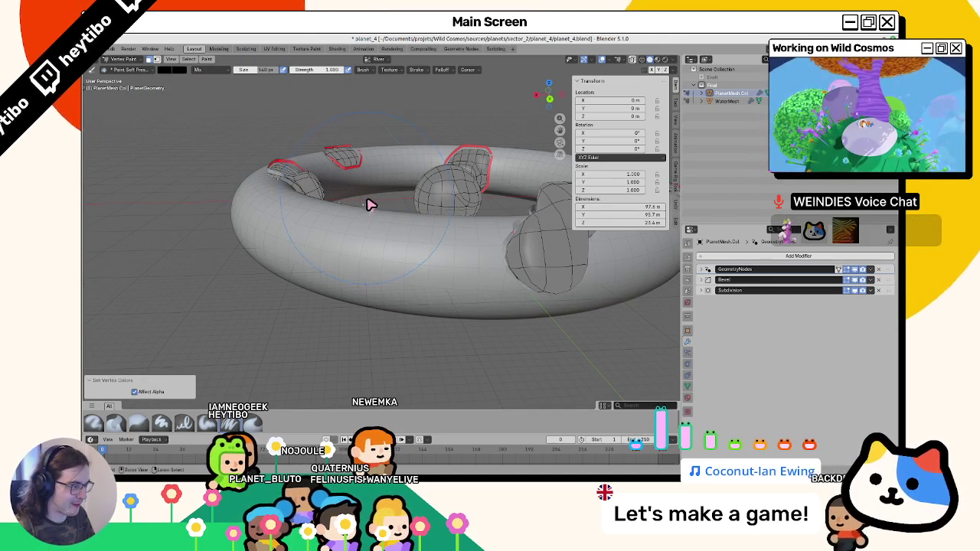
{"action": "key", "text": "shift+k"}
Select further faces beside the rock, reset the paint colour to white and return to Object Mode.
{"action": "key", "text": "Tab"}
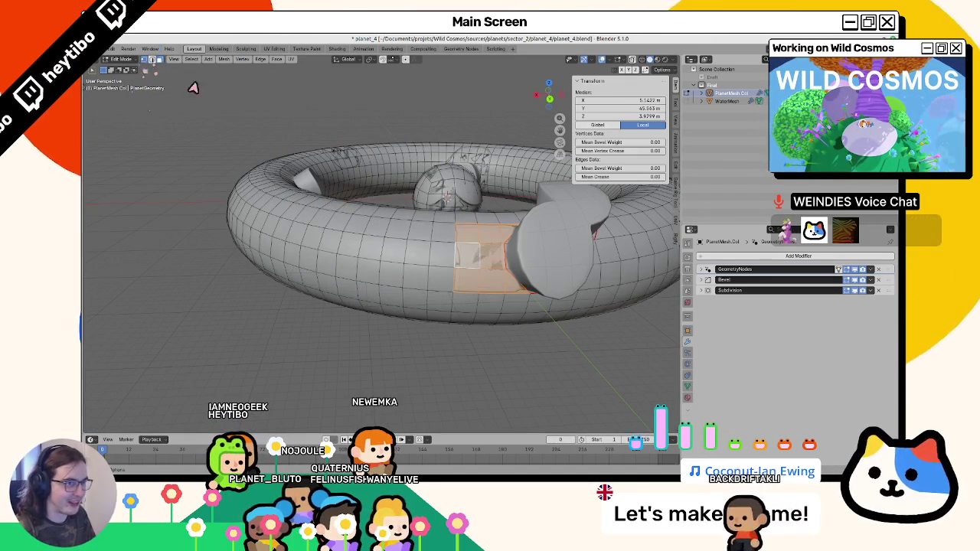
{"action": "left_click", "coordinate": [475, 226]}
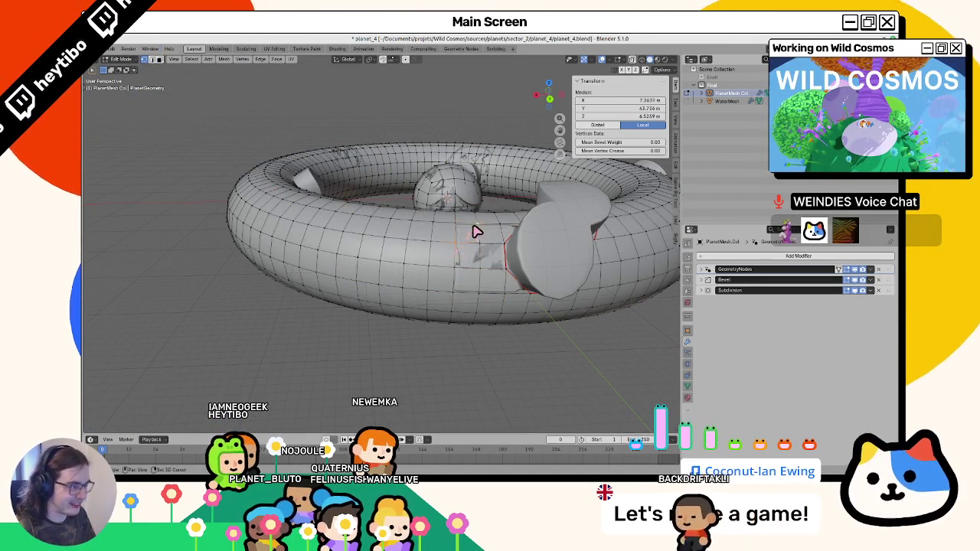
{"action": "left_click", "coordinate": [469, 283], "text": "shift"}
{"action": "left_click", "coordinate": [461, 300], "text": "shift"}
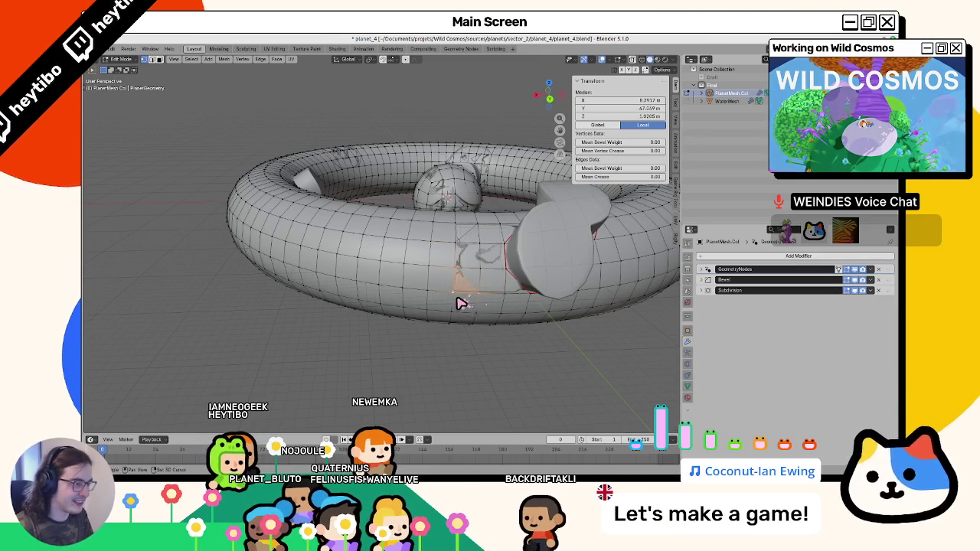
{"action": "key", "text": "Tab"}
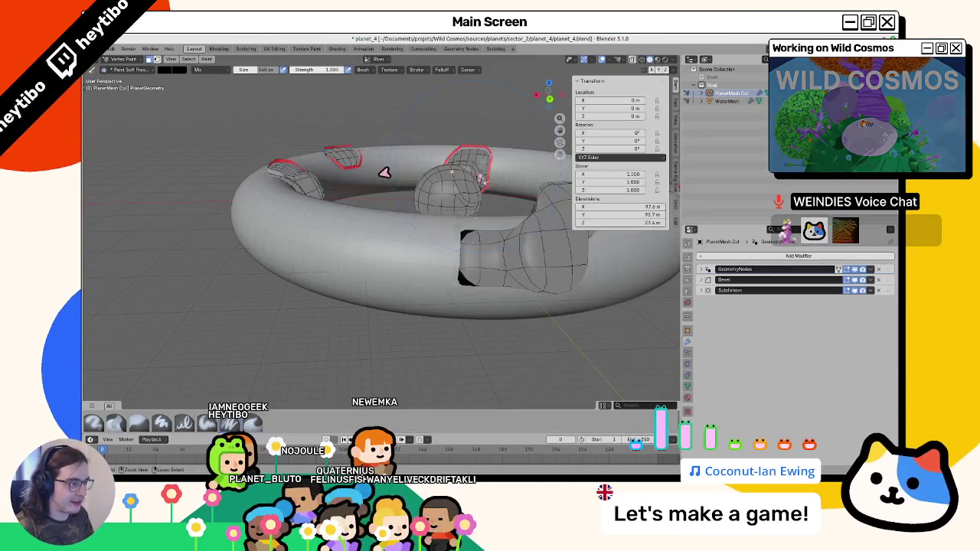
{"action": "left_click", "coordinate": [177, 70]}
{"action": "left_click", "coordinate": [230, 85]}
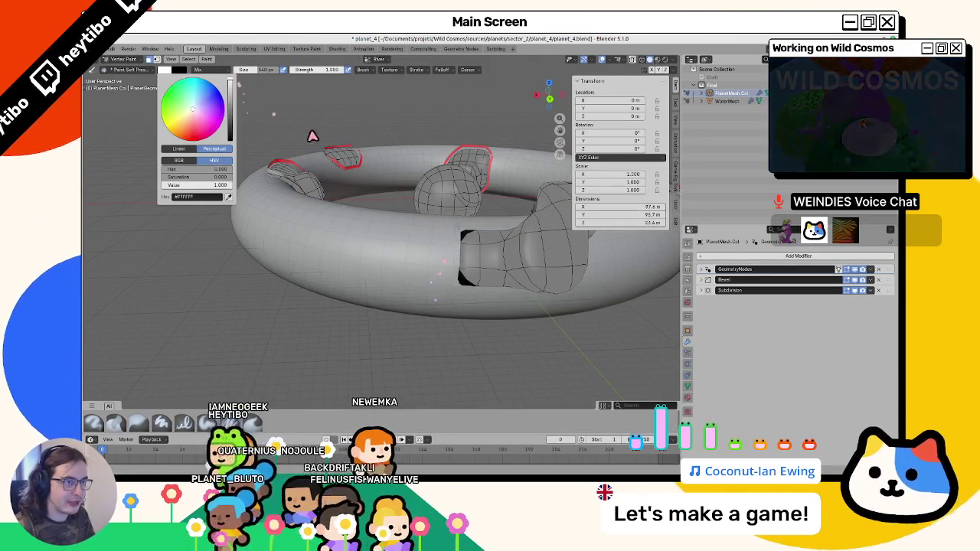
{"action": "key", "text": "ctrl+Tab"}
{"action": "mouse_move", "coordinate": [291, 247]}
{"action": "left_mouse_down"}
{"action": "mouse_move", "coordinate": [267, 291]}
{"action": "mouse_move", "coordinate": [322, 124]}
{"action": "left_mouse_up"}
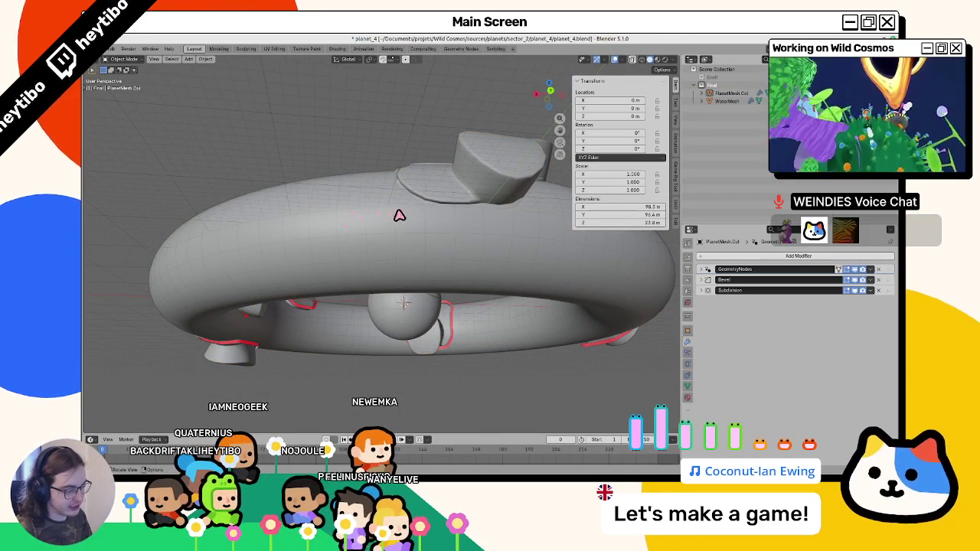
Save planet_4.blend and select and frame the collision torus.
{"action": "mouse_move", "coordinate": [499, 382]}
{"action": "left_mouse_down"}
{"action": "mouse_move", "coordinate": [403, 271]}
{"action": "mouse_move", "coordinate": [417, 255]}
{"action": "left_mouse_up"}
{"action": "key", "text": "ctrl+s"}
{"action": "left_click", "coordinate": [417, 255]}
{"action": "key", "text": "KP_Decimal"}
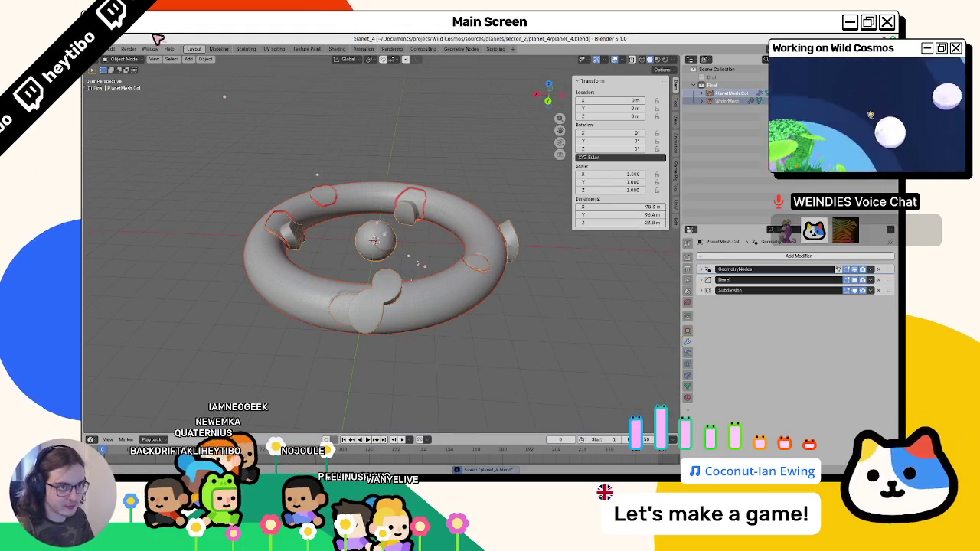
Export the mesh as planet_4.glb via glTF 2.0 and return to Godot.
{"action": "left_click", "coordinate": [111, 48]}
{"action": "mouse_move", "coordinate": [150, 170]}
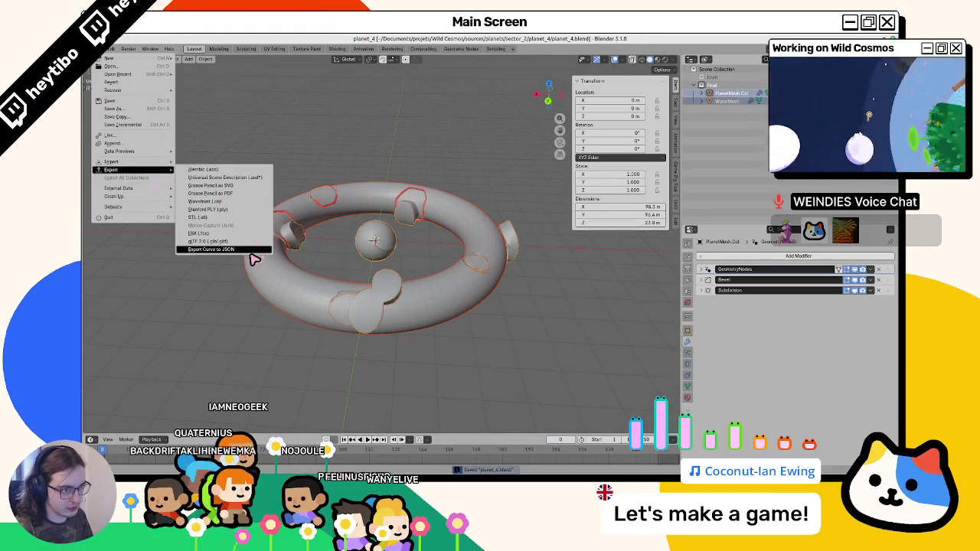
{"action": "left_click", "coordinate": [230, 241]}
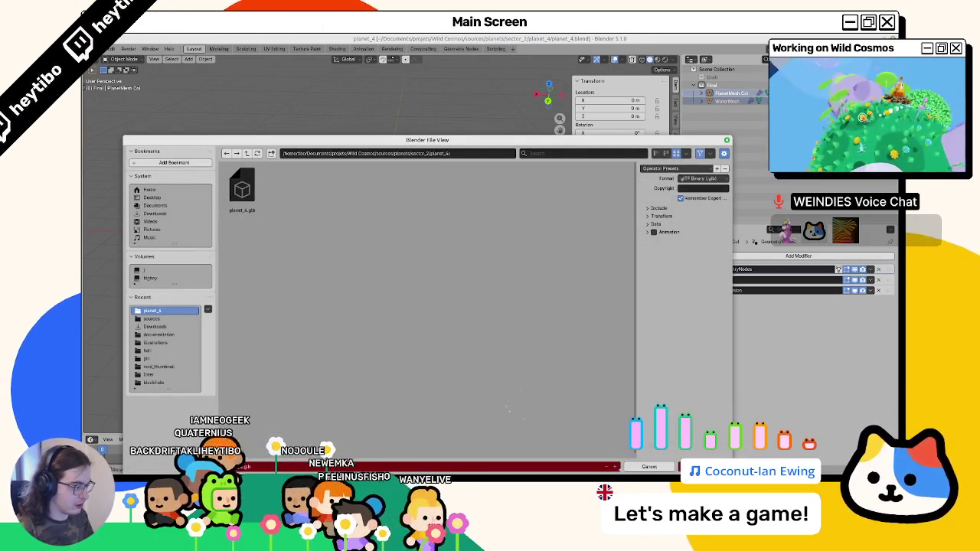
{"action": "key", "text": "Return"}
{"action": "key", "text": "alt+Tab"}
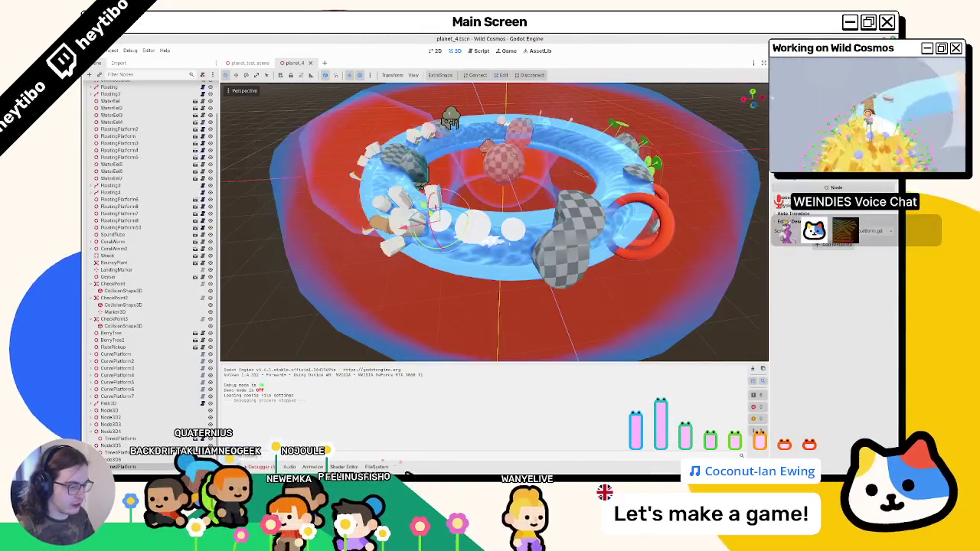
Show the FileSystem dock with Alt+F to list the planet_4 folder's files.
{"action": "key", "text": "alt+f"}
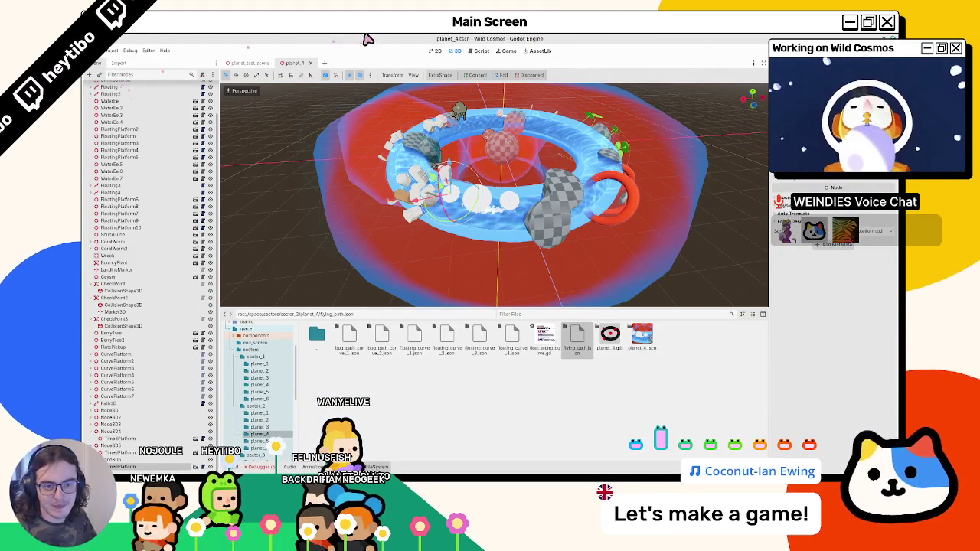
Orbit to a lower view of the water ring, then stop the Wild Cosmos test run with F8.
{"action": "mouse_move", "coordinate": [493, 247]}
{"action": "left_mouse_down"}
{"action": "mouse_move", "coordinate": [553, 275]}
{"action": "mouse_move", "coordinate": [558, 237]}
{"action": "left_mouse_up"}
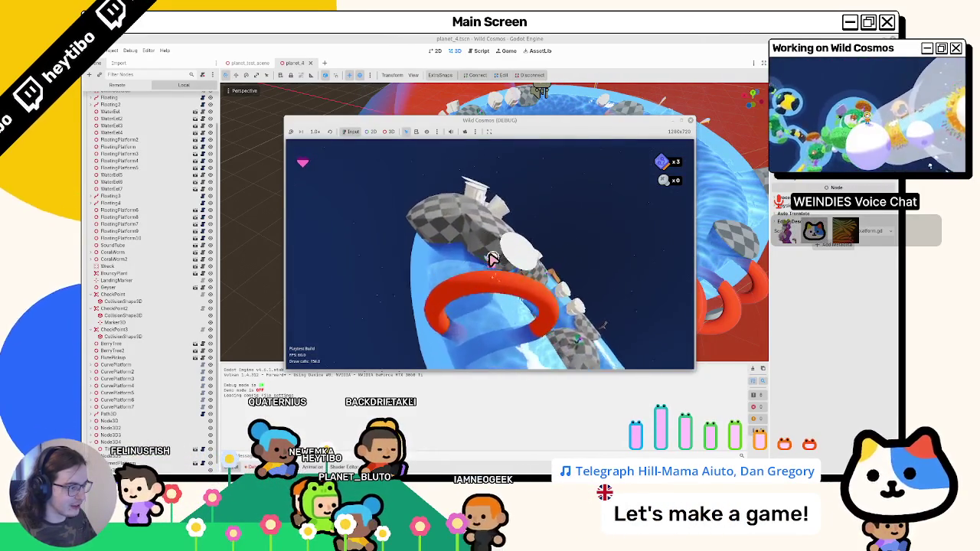
{"action": "key", "text": "F8"}
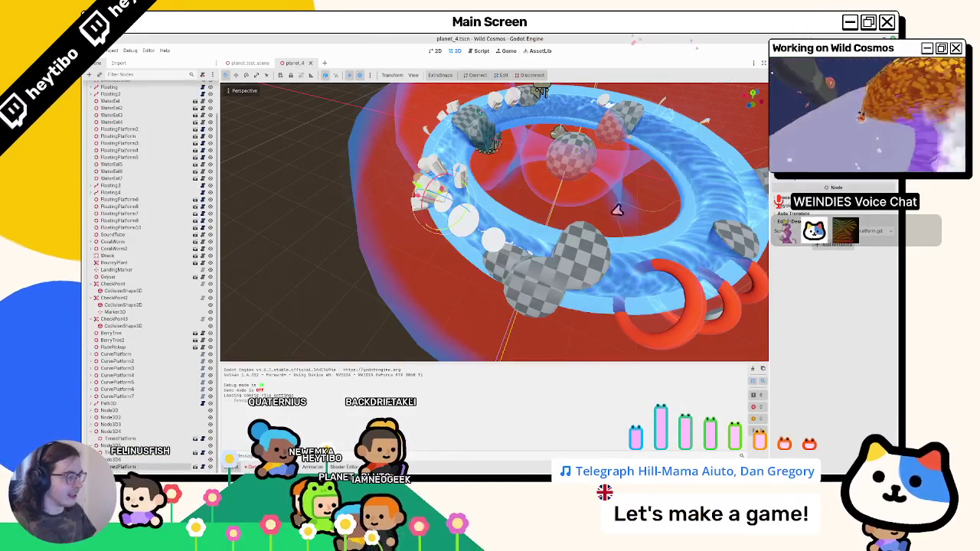